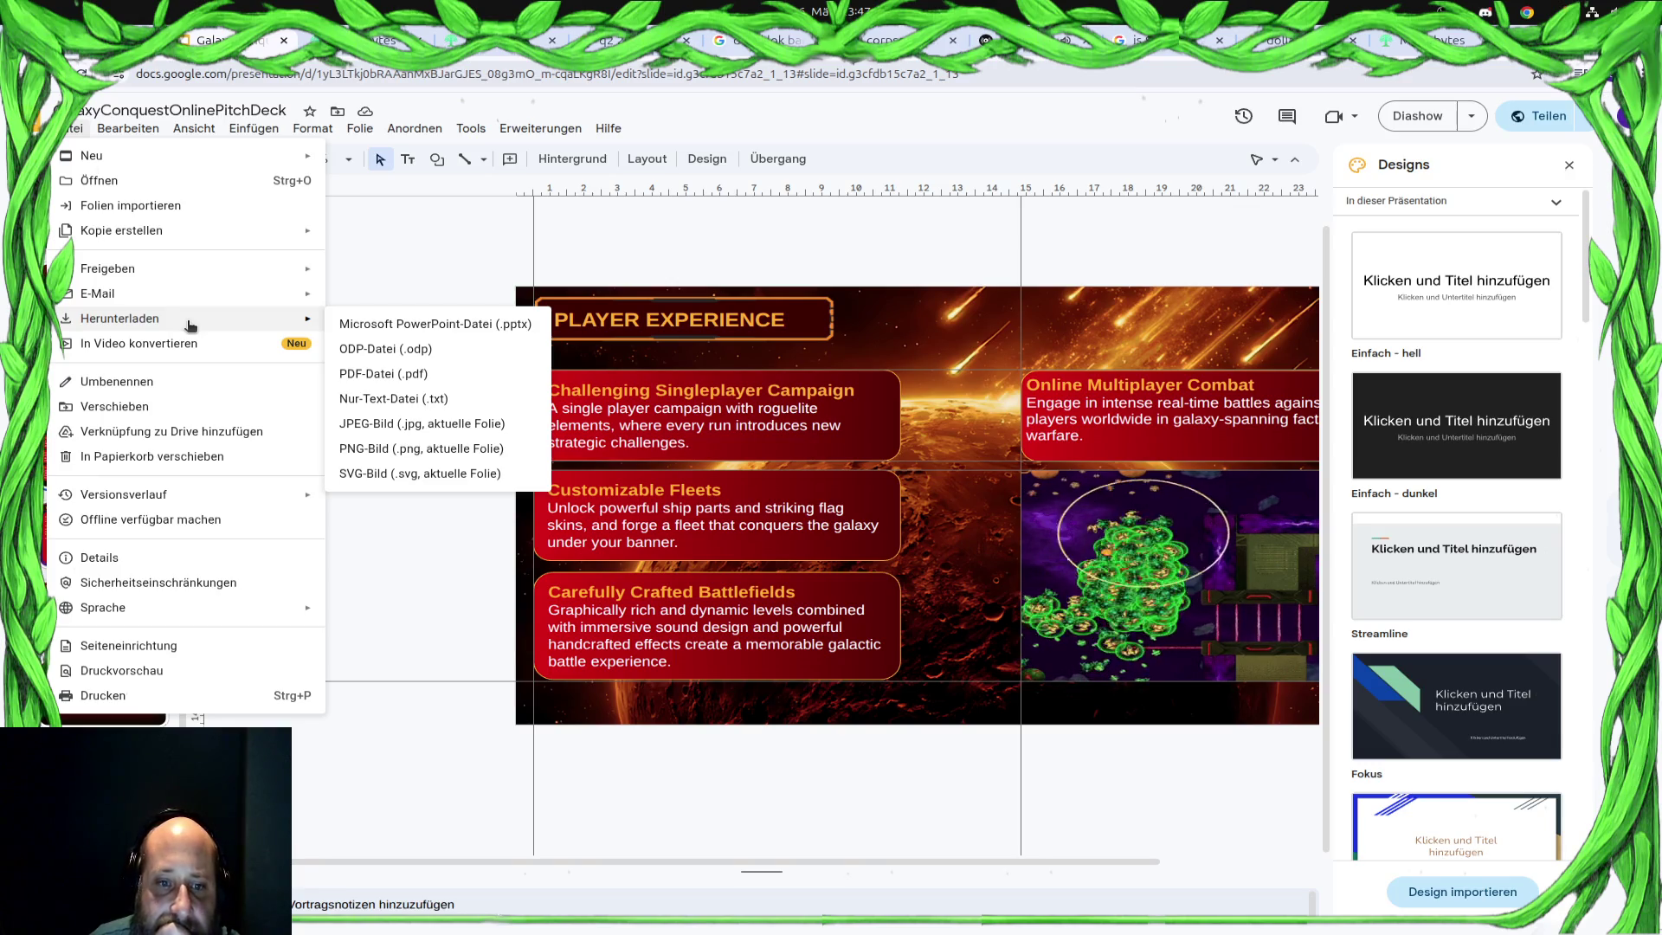
Download the Galaxy Conquest Online deck as PDF-Datei (.pdf)
click(506, 375)
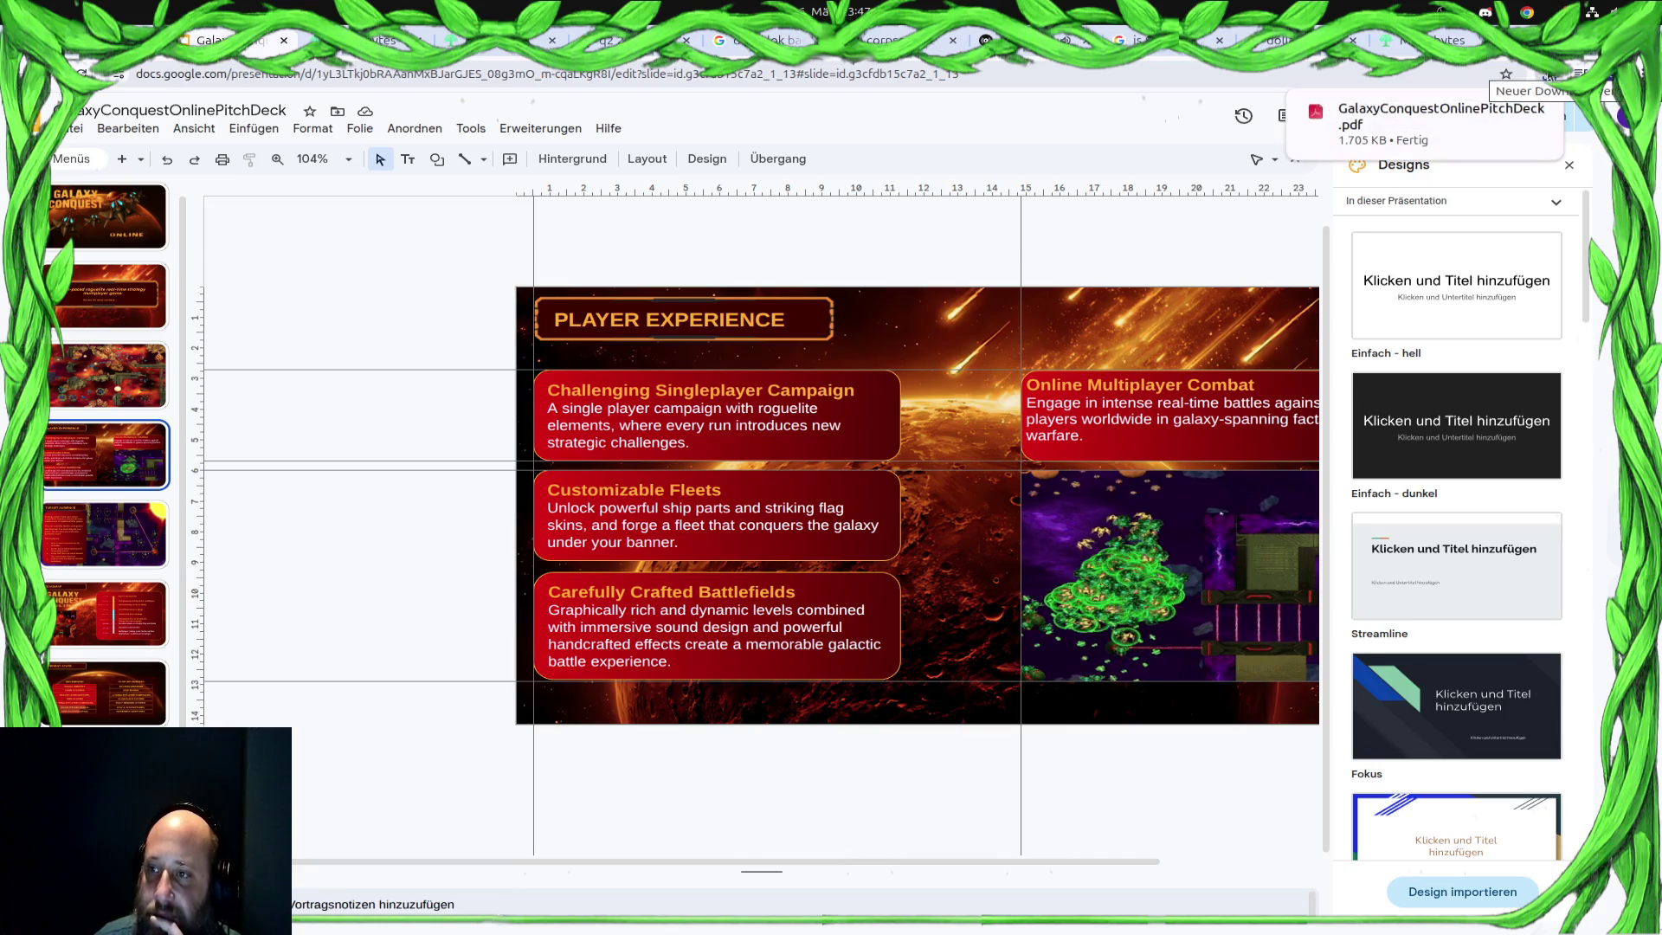
Open the downloaded deck PDF from Chrome's downloads, glance at the MimirBytes site, and return to Slides
click(1545, 74)
click(1442, 156)
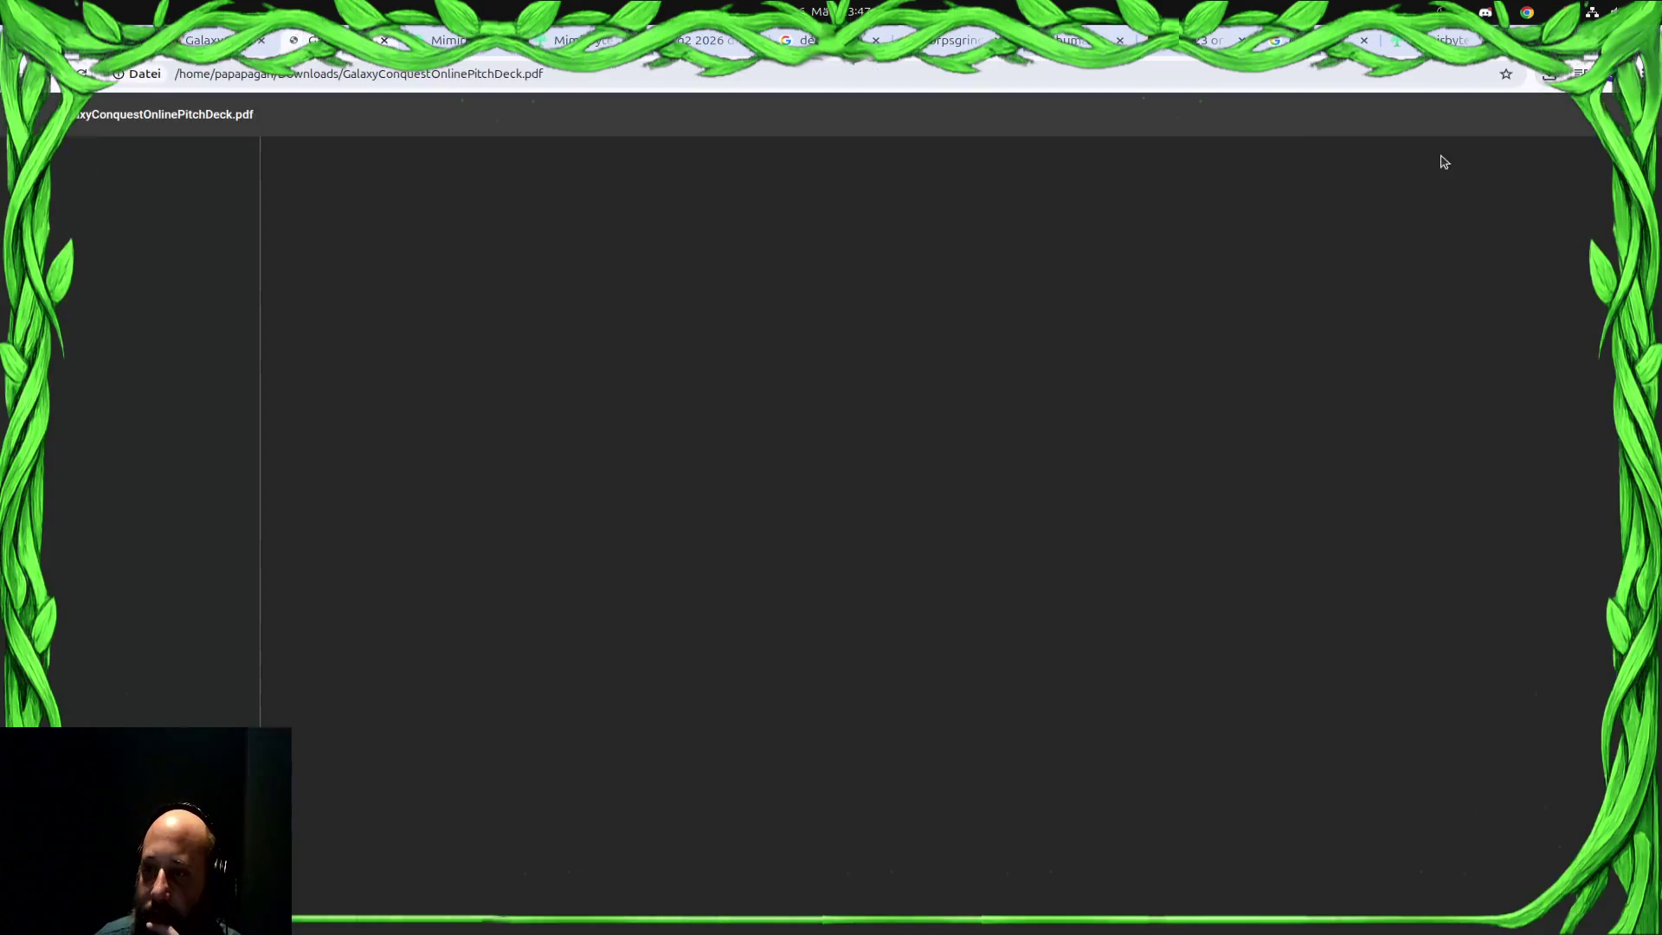
scroll(868, 550, down, 3)
scroll(891, 507, down, 4)
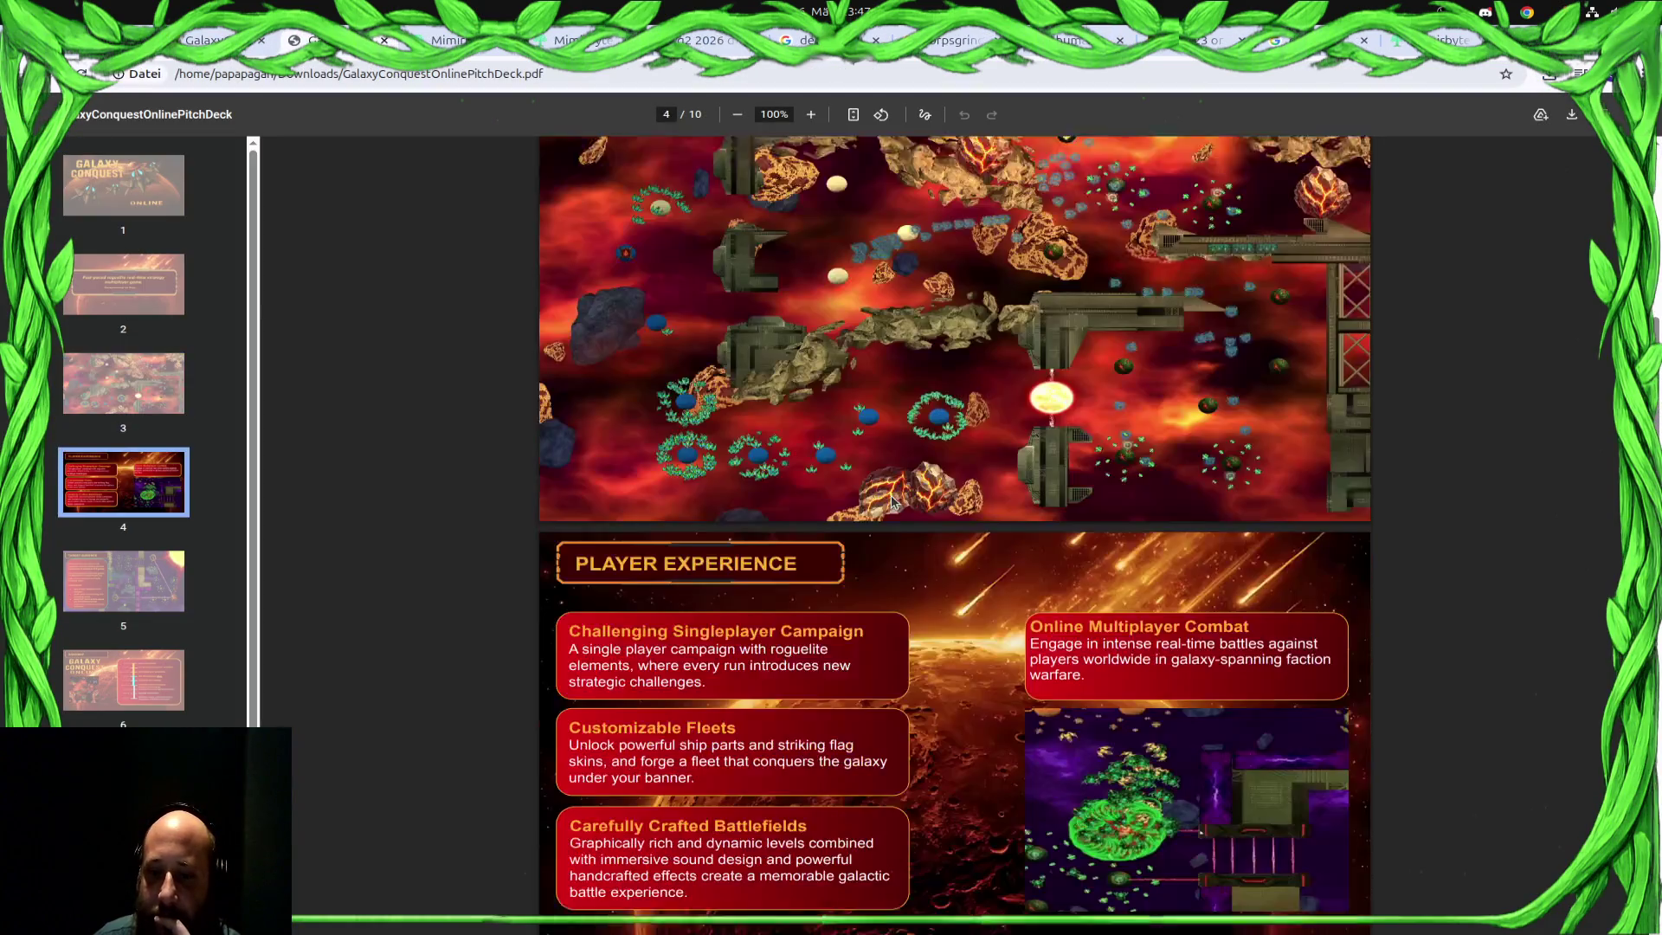
scroll(891, 507, down, 1)
scroll(891, 502, down, 3)
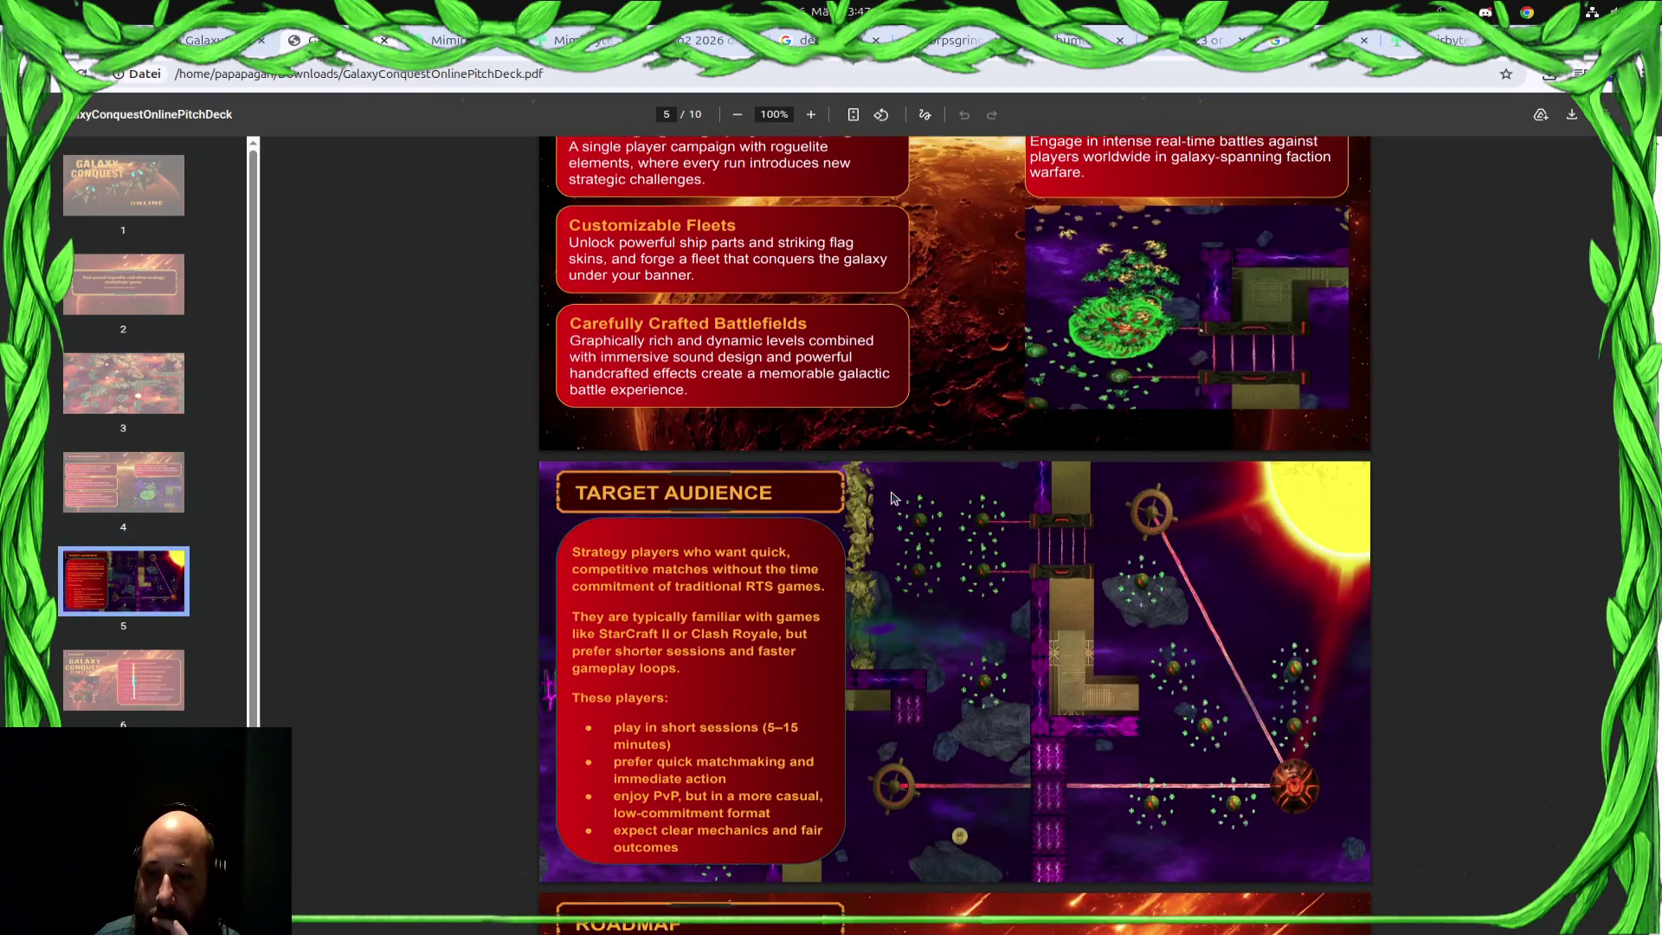
scroll(890, 498, down, 2)
scroll(890, 495, down, 4)
scroll(891, 495, down, 3)
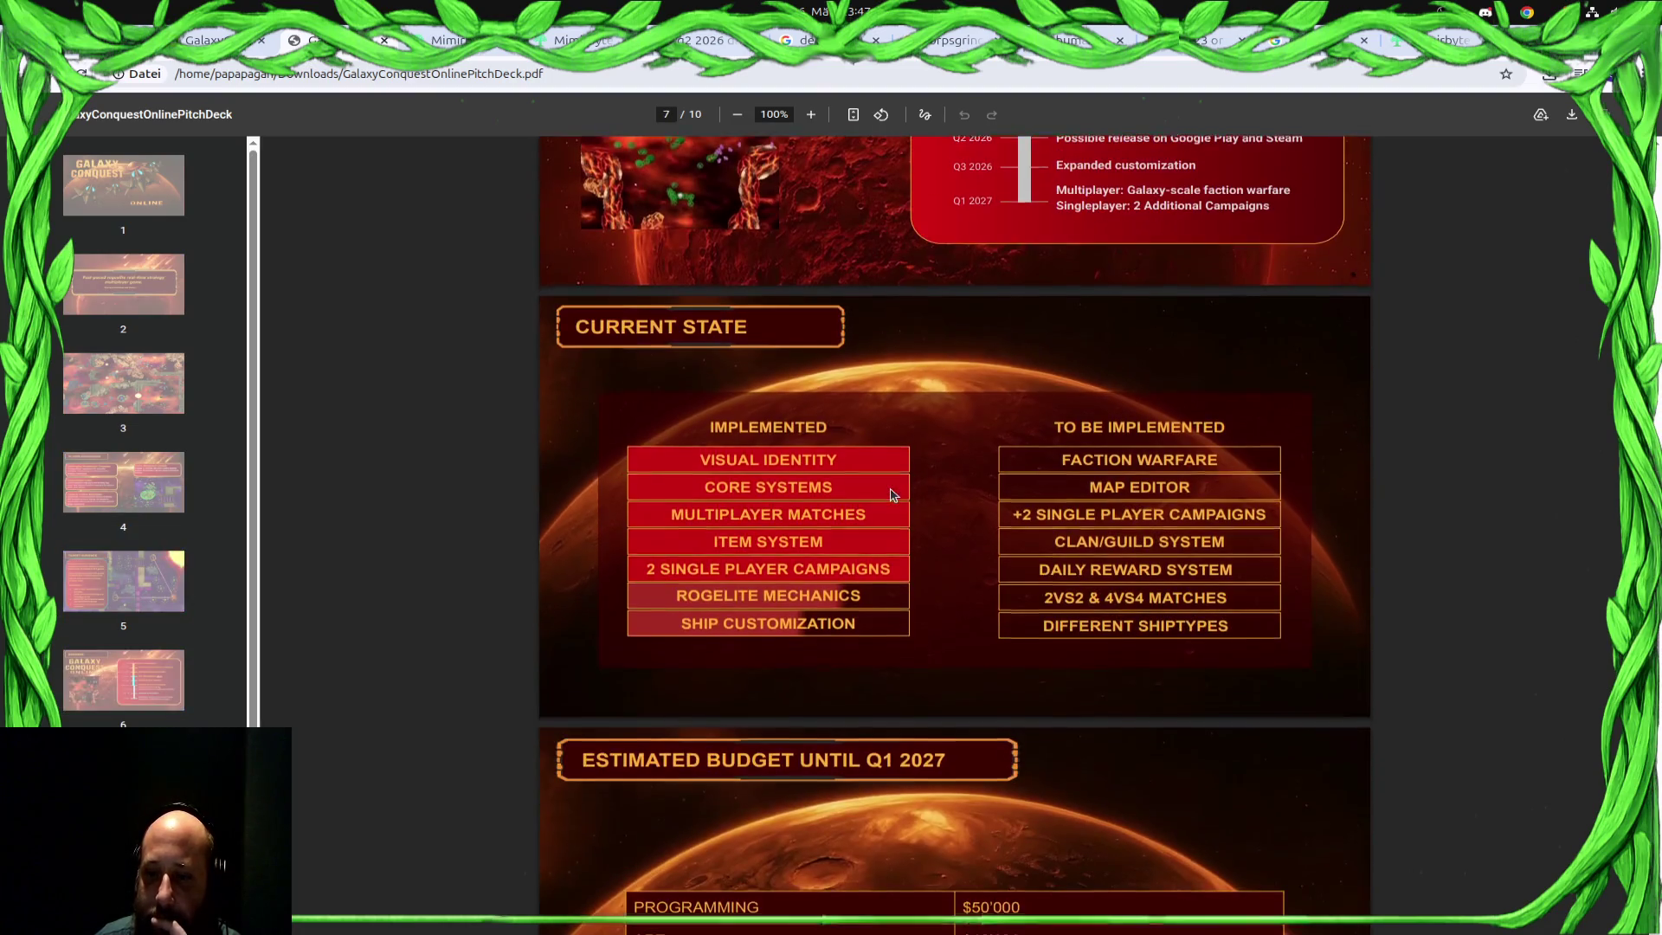
scroll(892, 495, down, 5)
scroll(891, 495, down, 3)
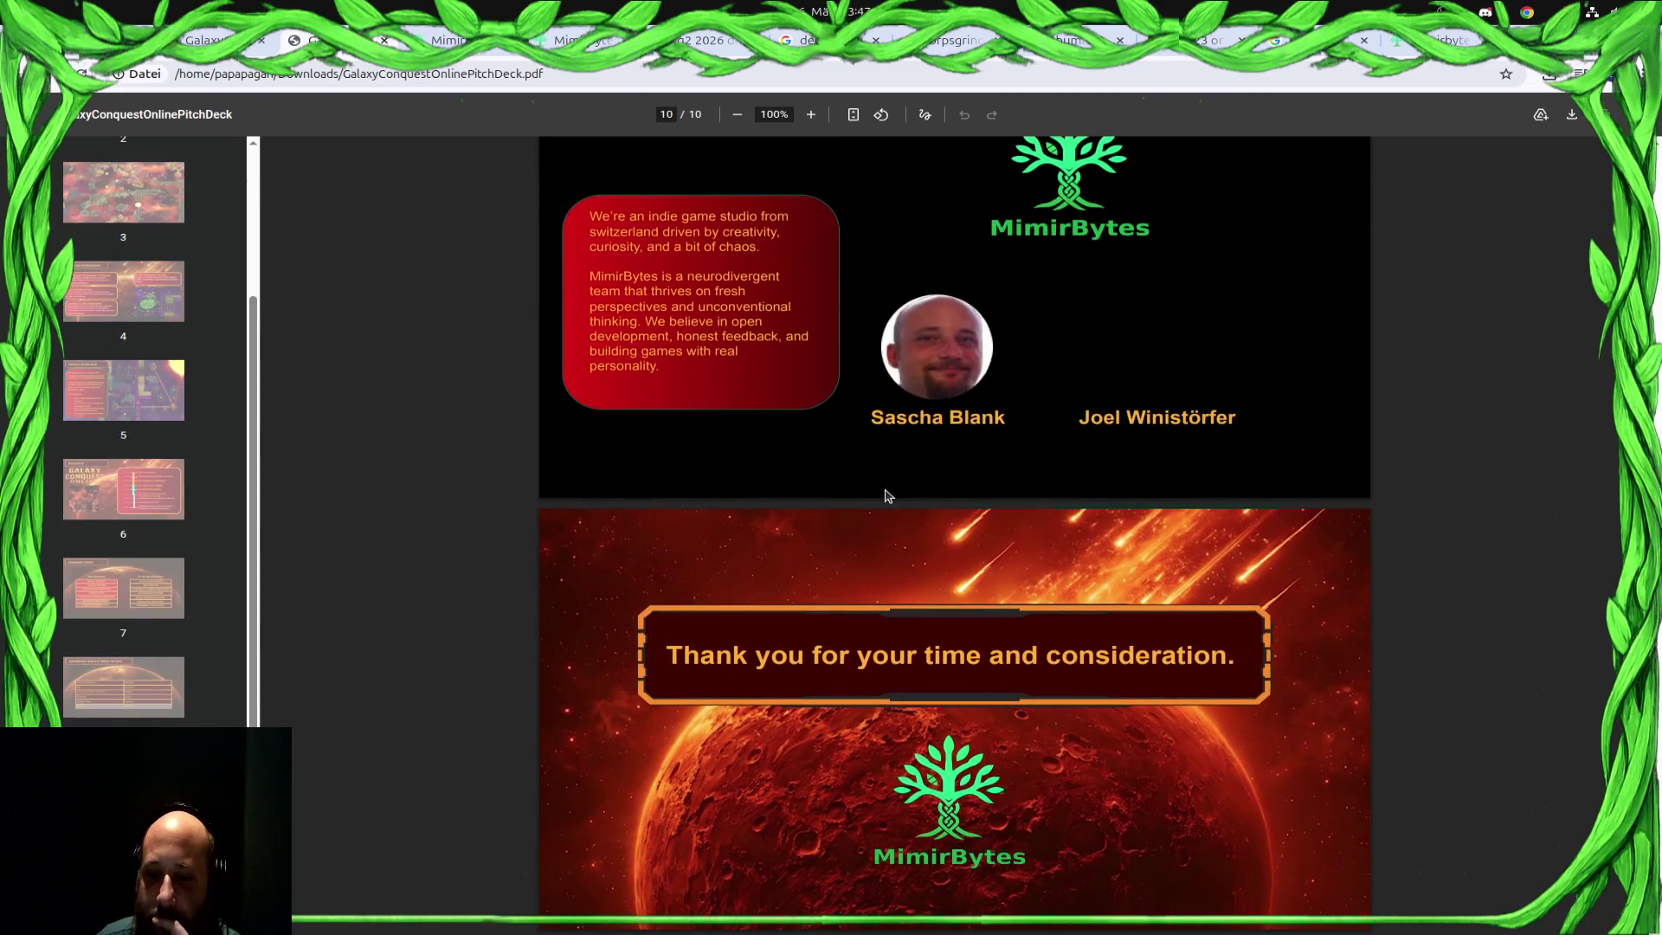
click(971, 808)
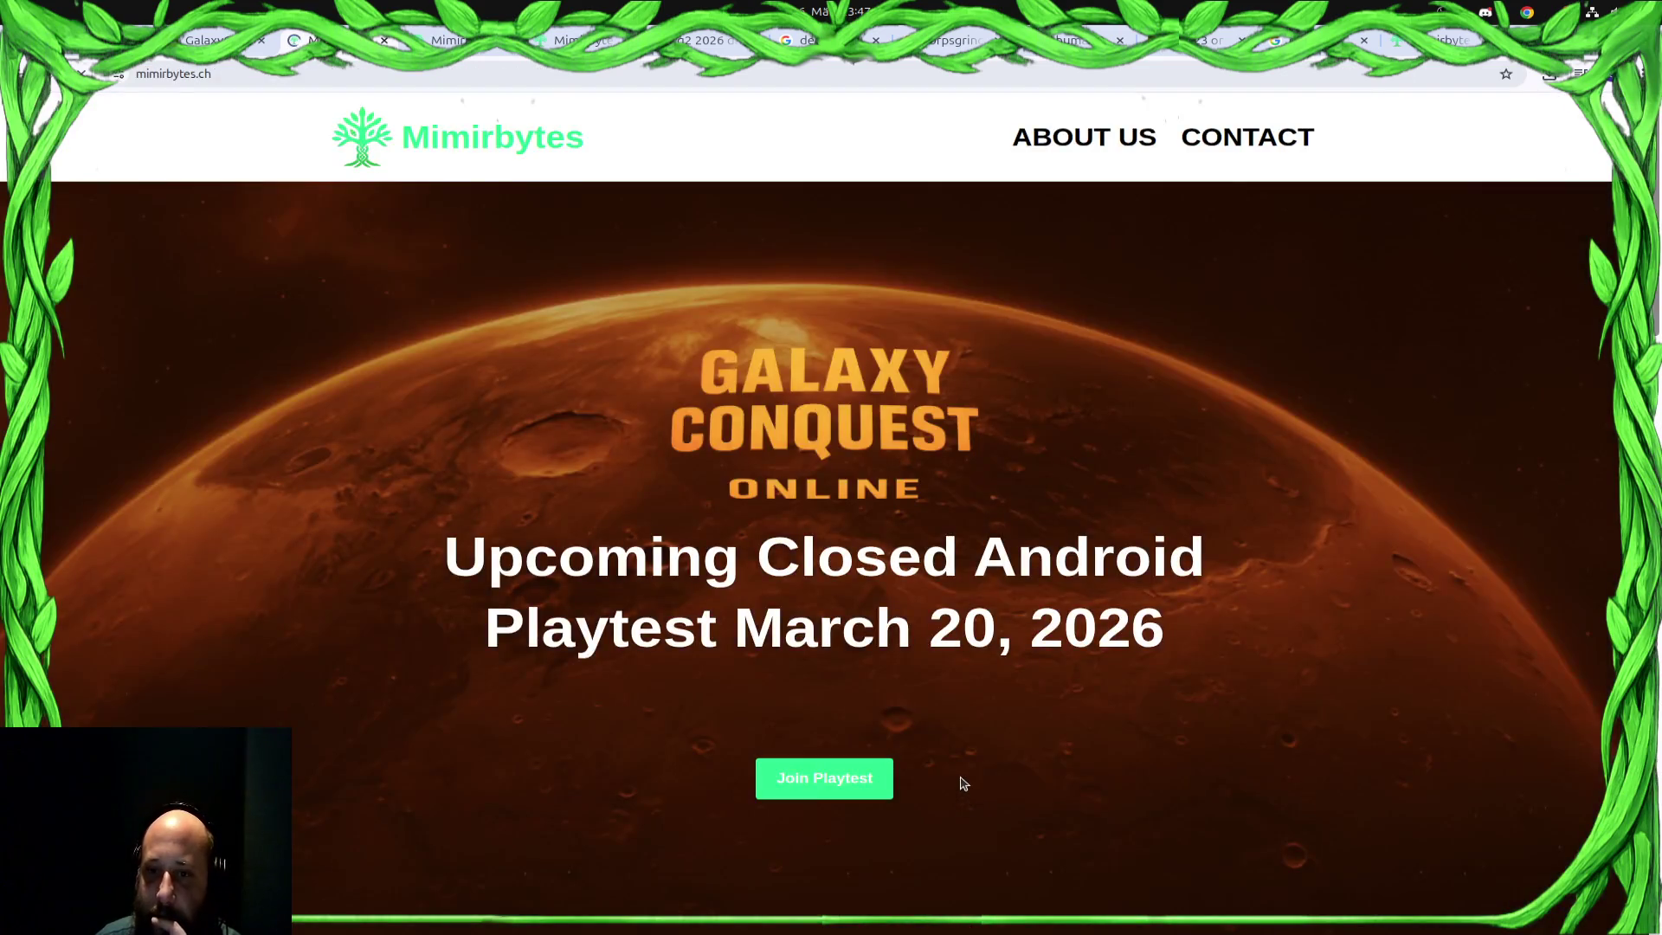
click(214, 40)
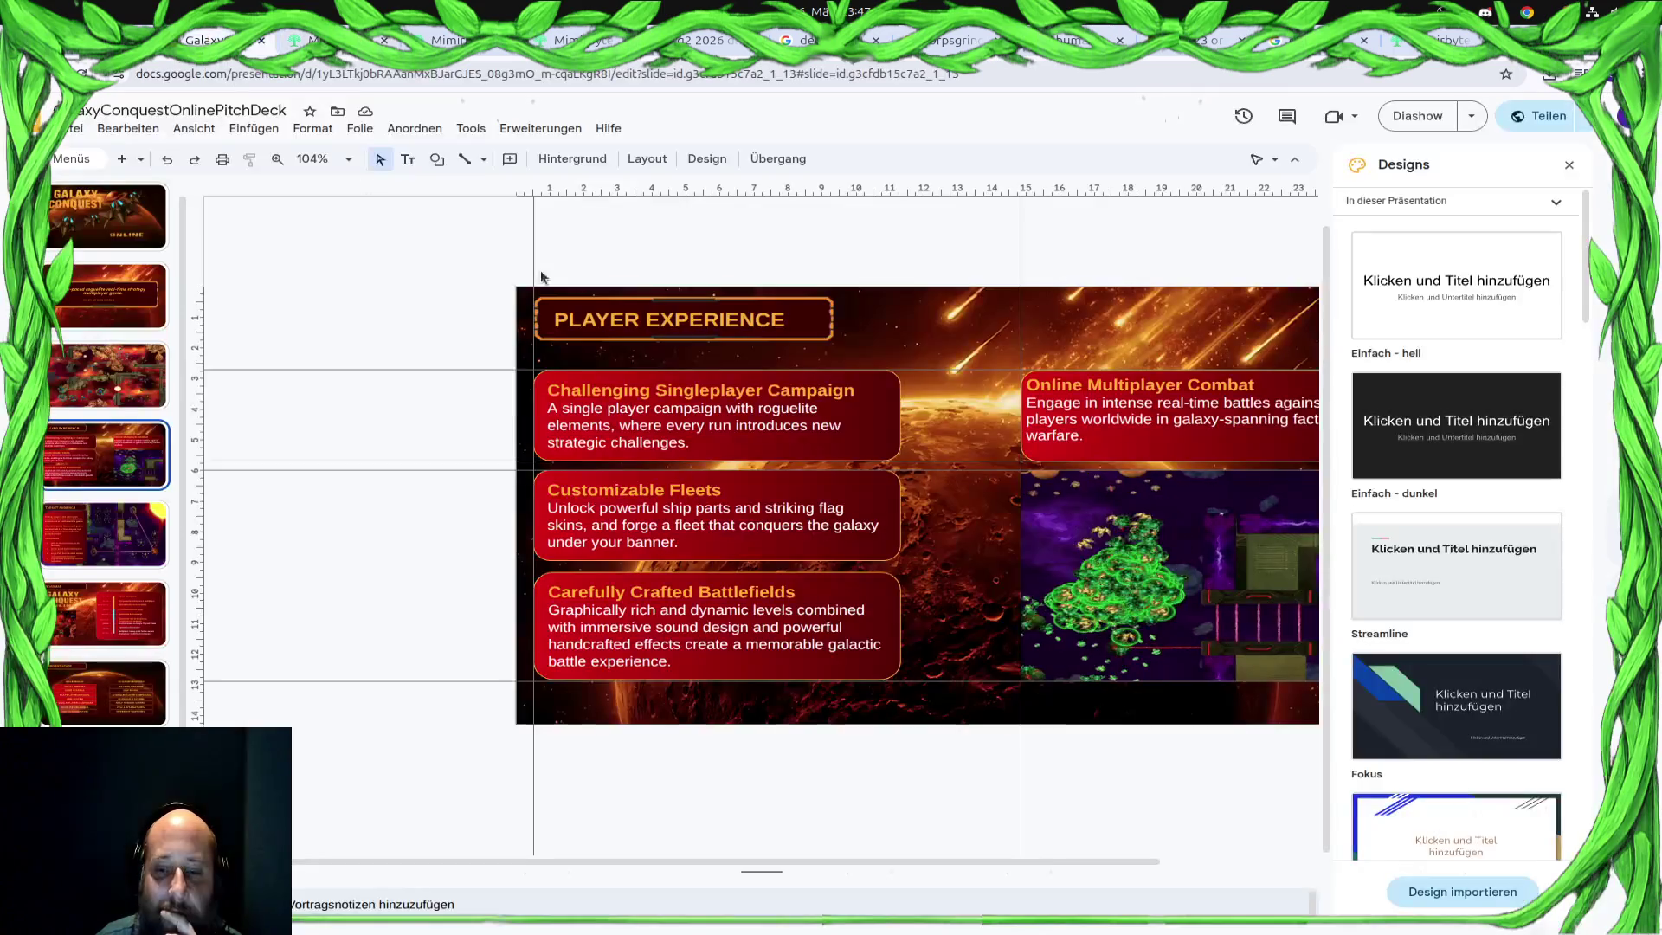
Set the deck's page size to Widescreen (16:10) in Seiteneinrichtung and apply it
click(72, 127)
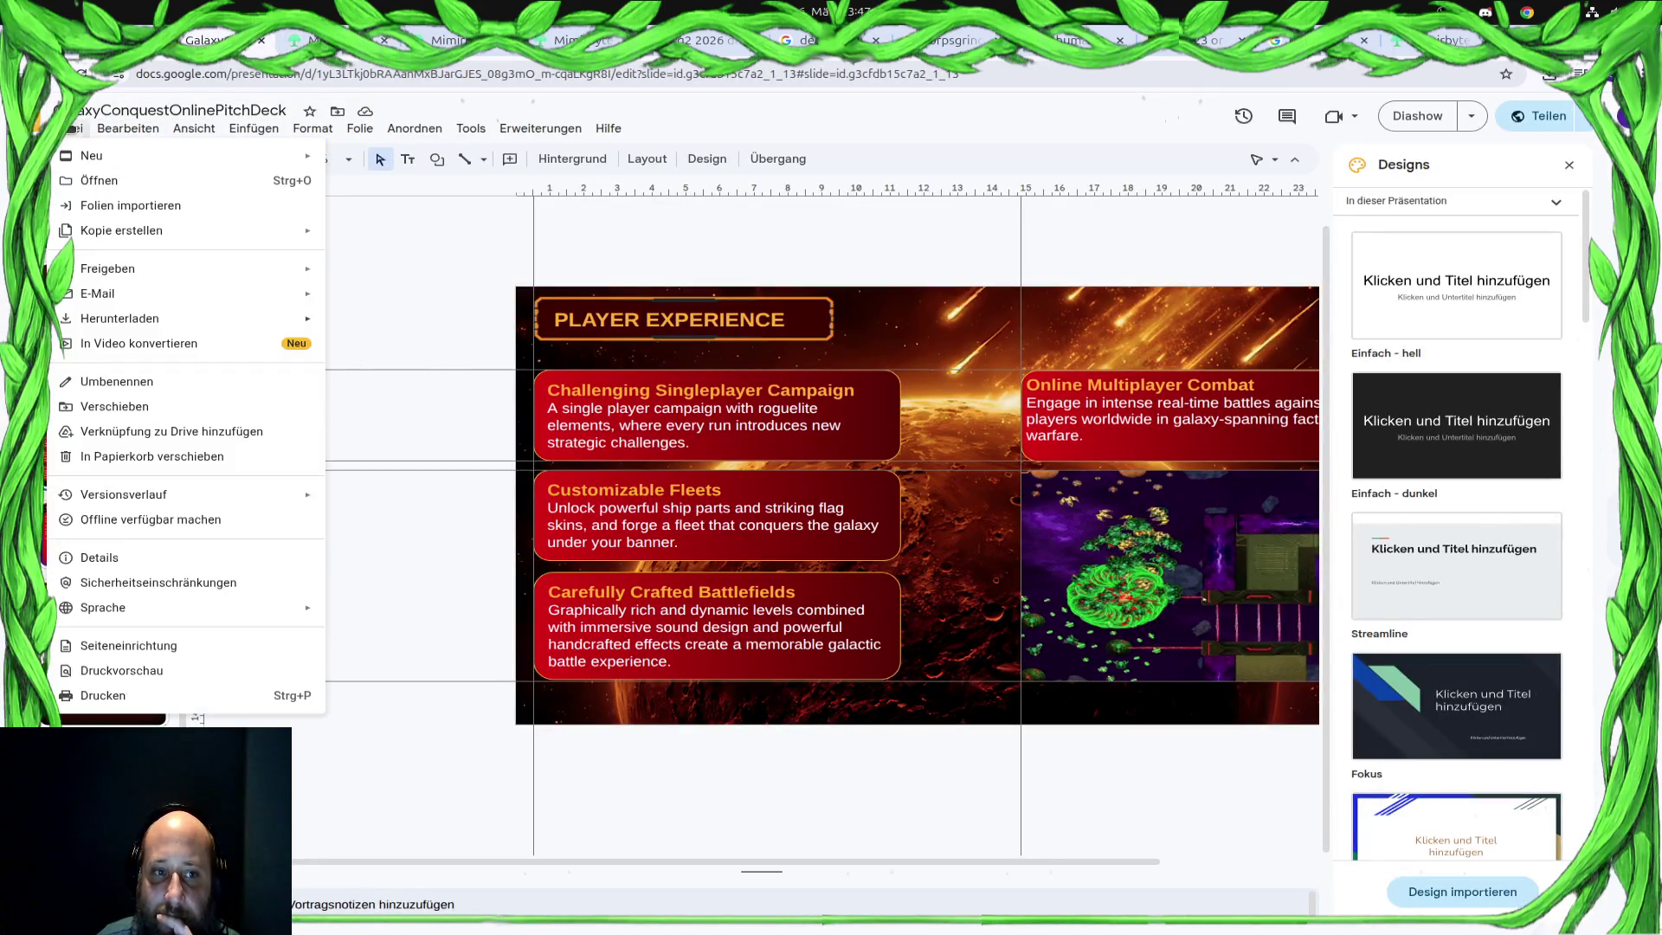
click(122, 646)
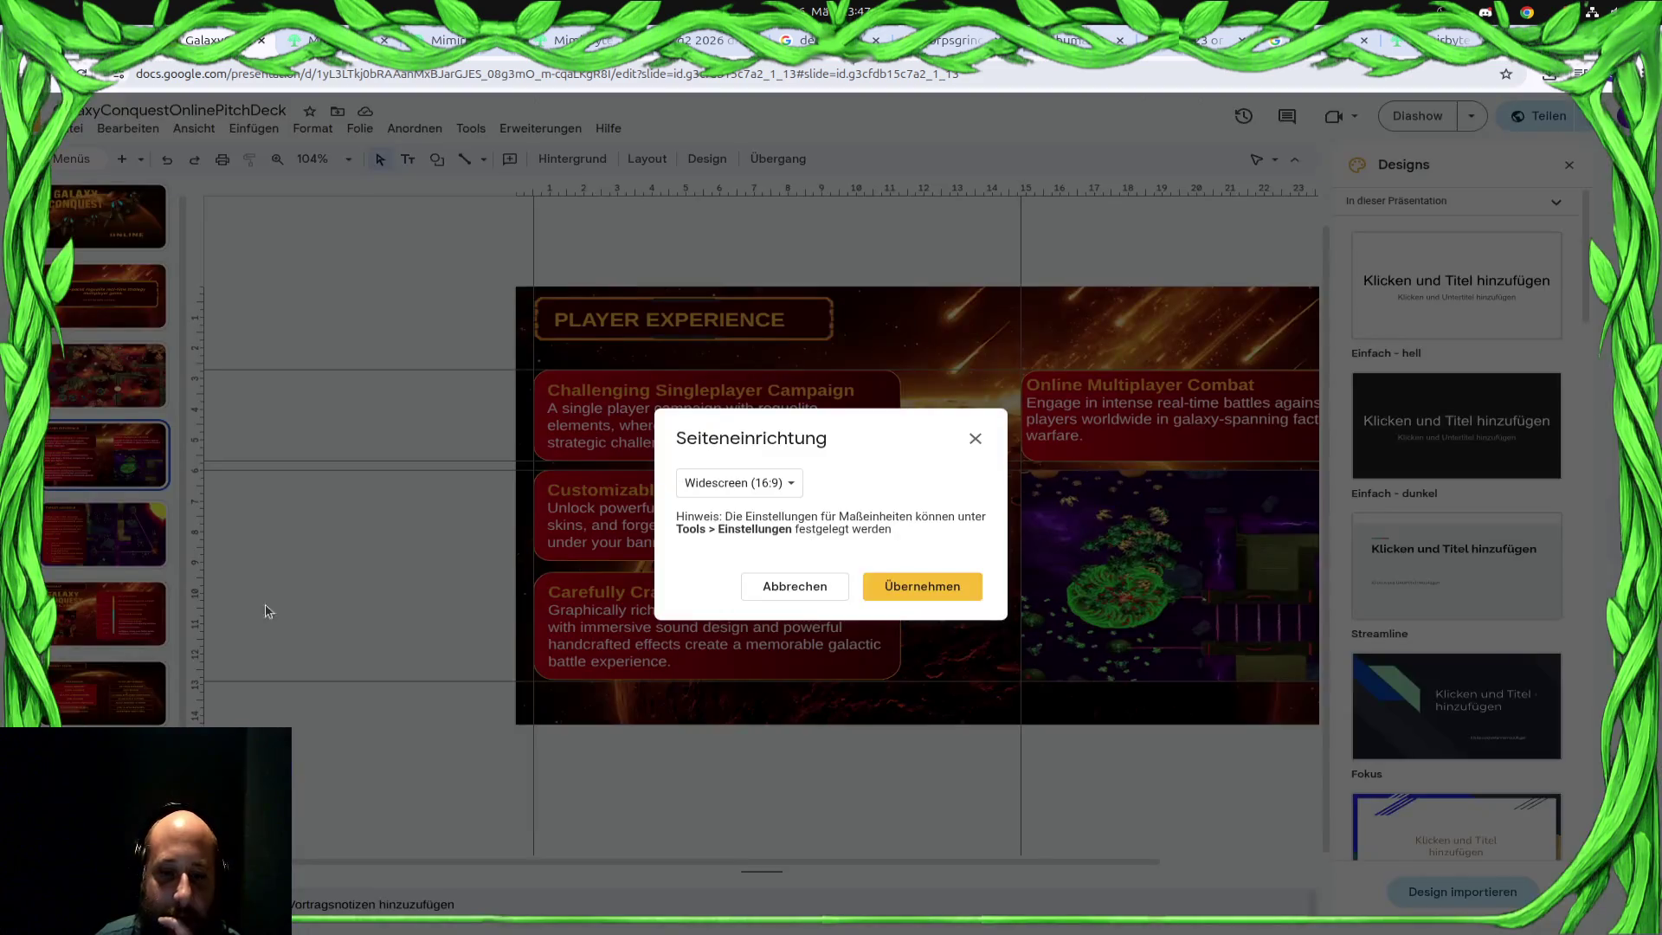
click(740, 481)
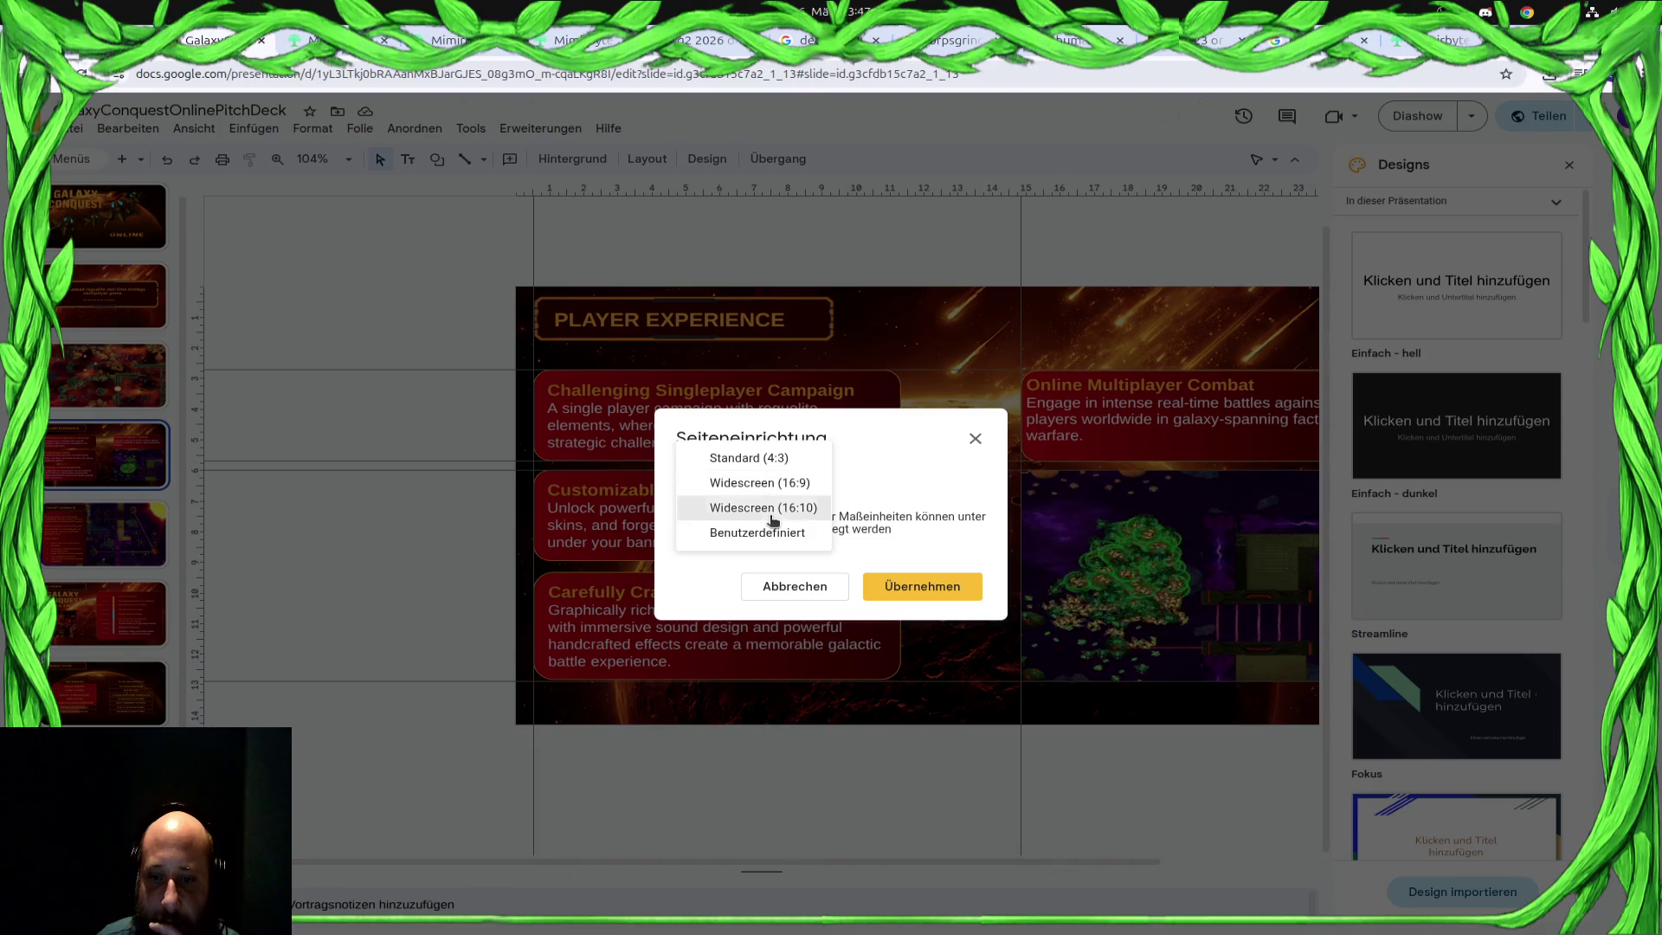
click(728, 508)
click(896, 588)
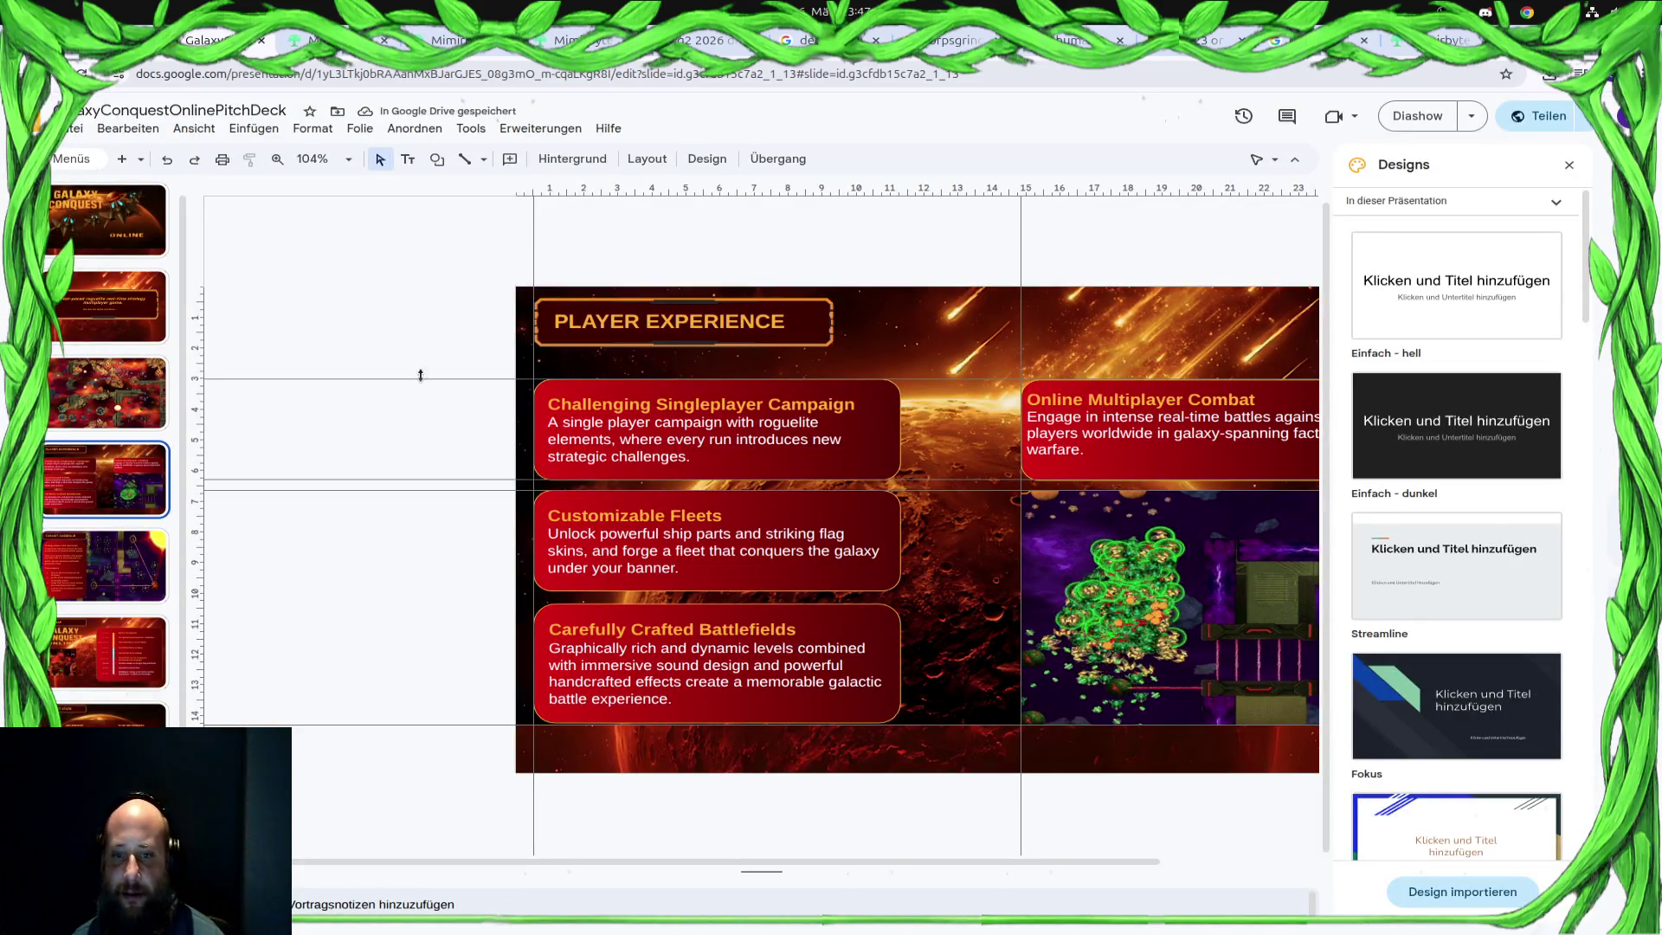
Download the resized deck again as PDF and open the new download
click(71, 130)
mouse_move(120, 317)
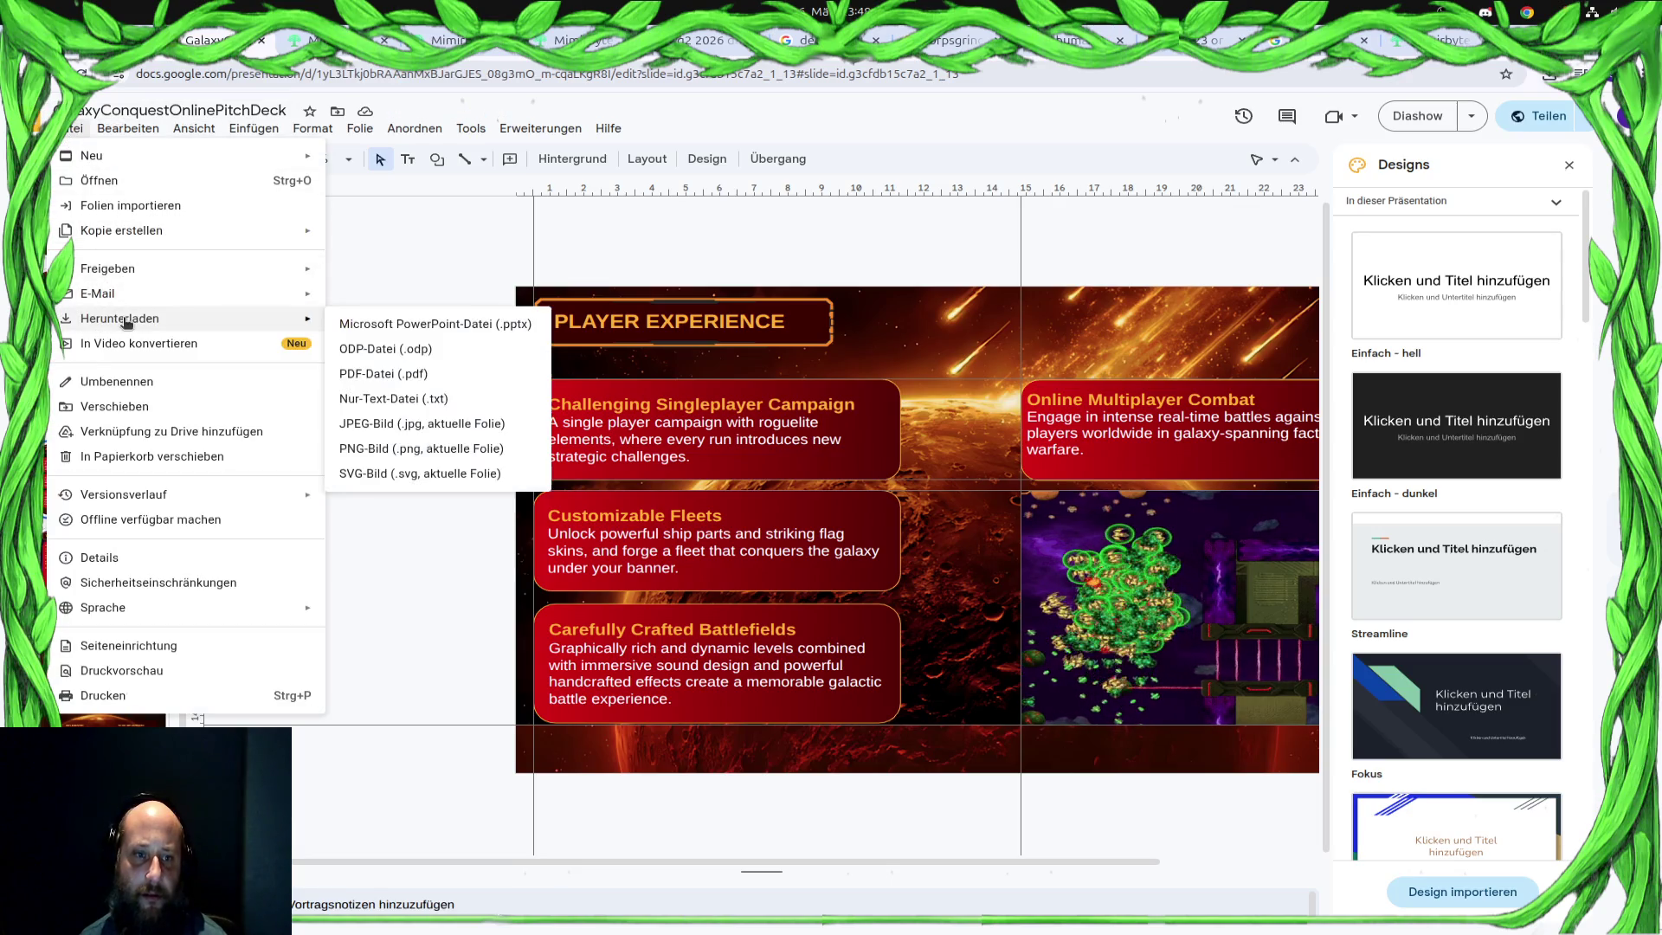
click(428, 373)
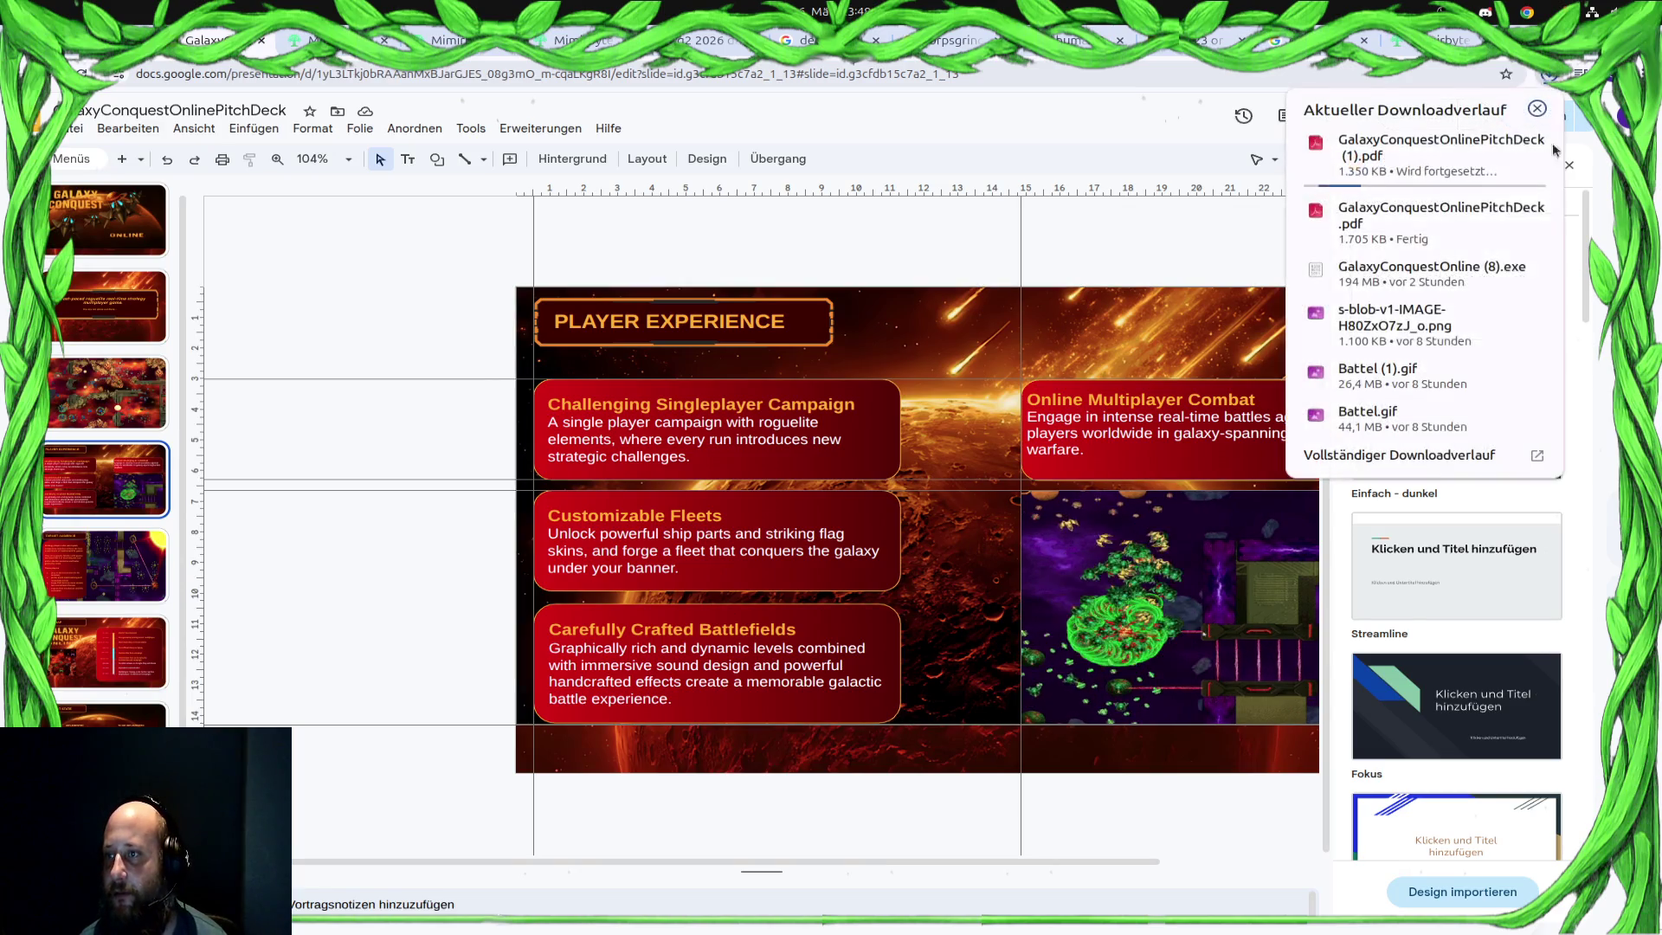
click(1411, 157)
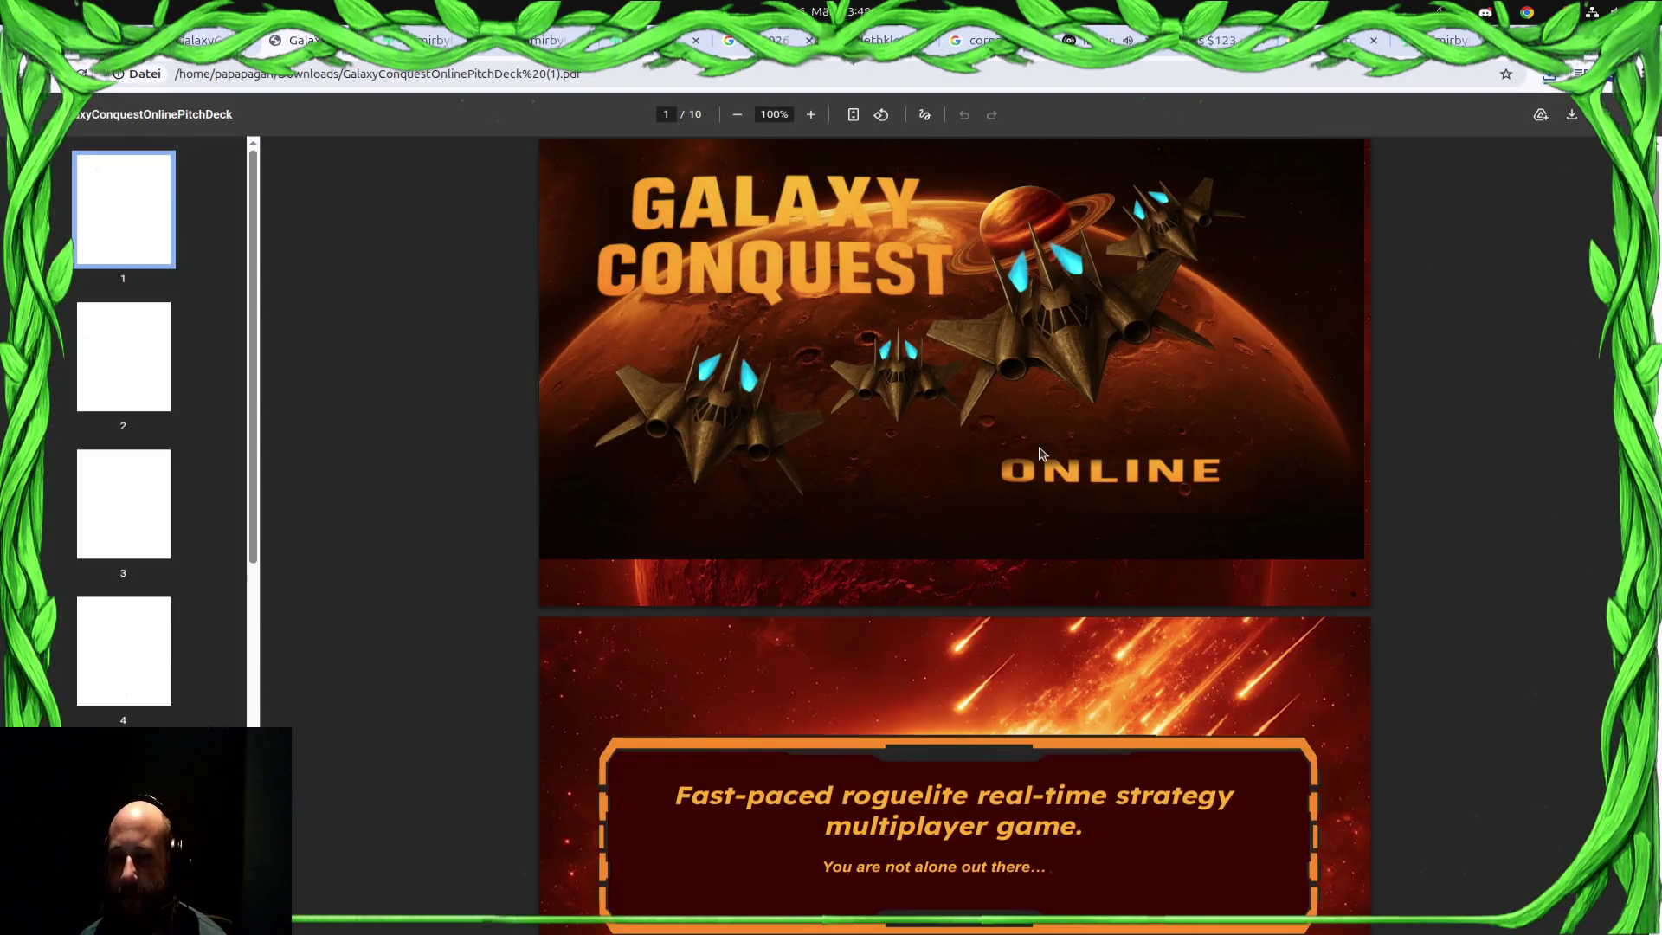
scroll(1039, 453, down, 4)
scroll(1033, 461, down, 3)
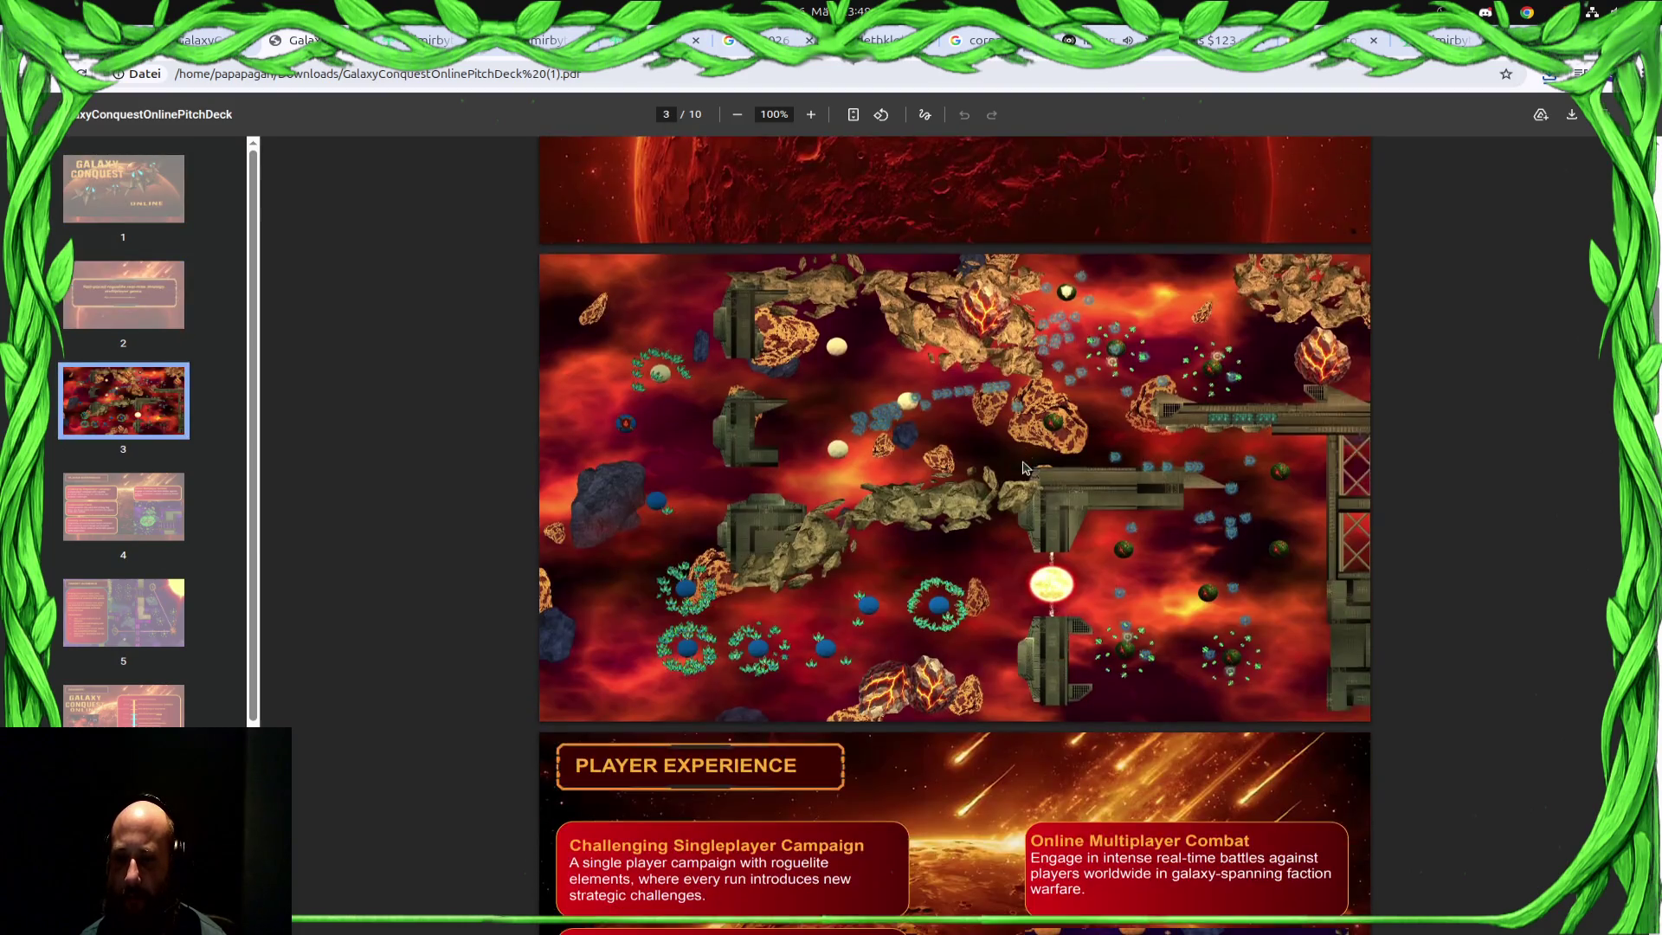
scroll(1024, 469, down, 1)
scroll(1024, 469, down, 1)
scroll(1023, 469, down, 3)
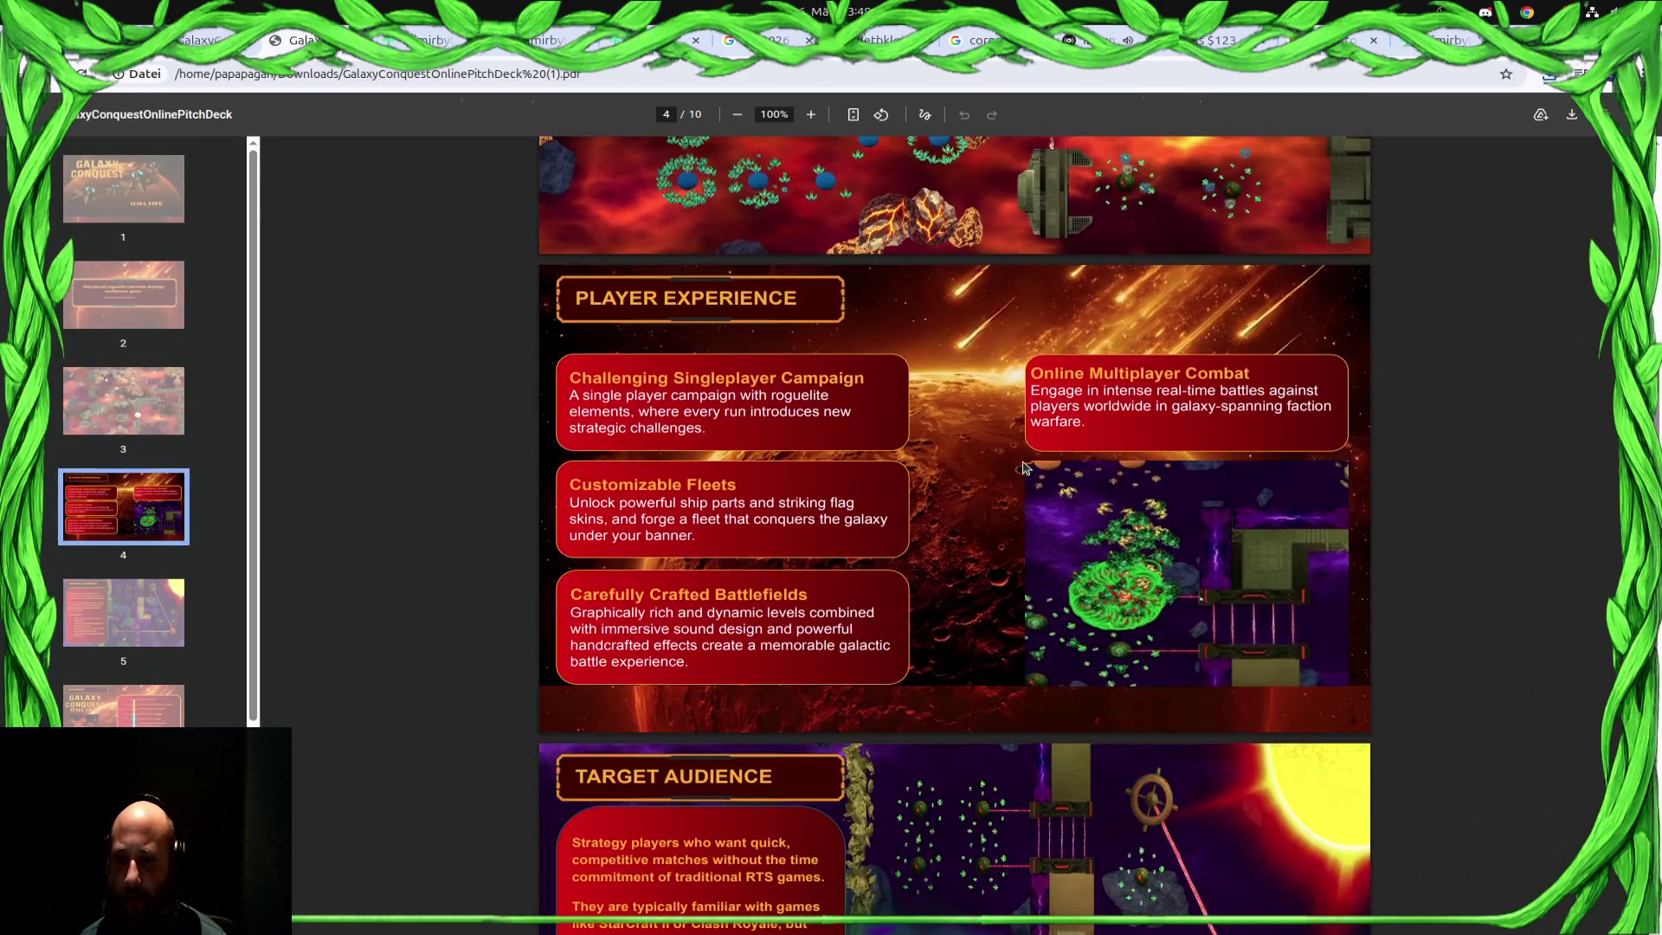
scroll(1023, 469, down, 2)
scroll(1023, 469, down, 3)
scroll(1023, 469, down, 3)
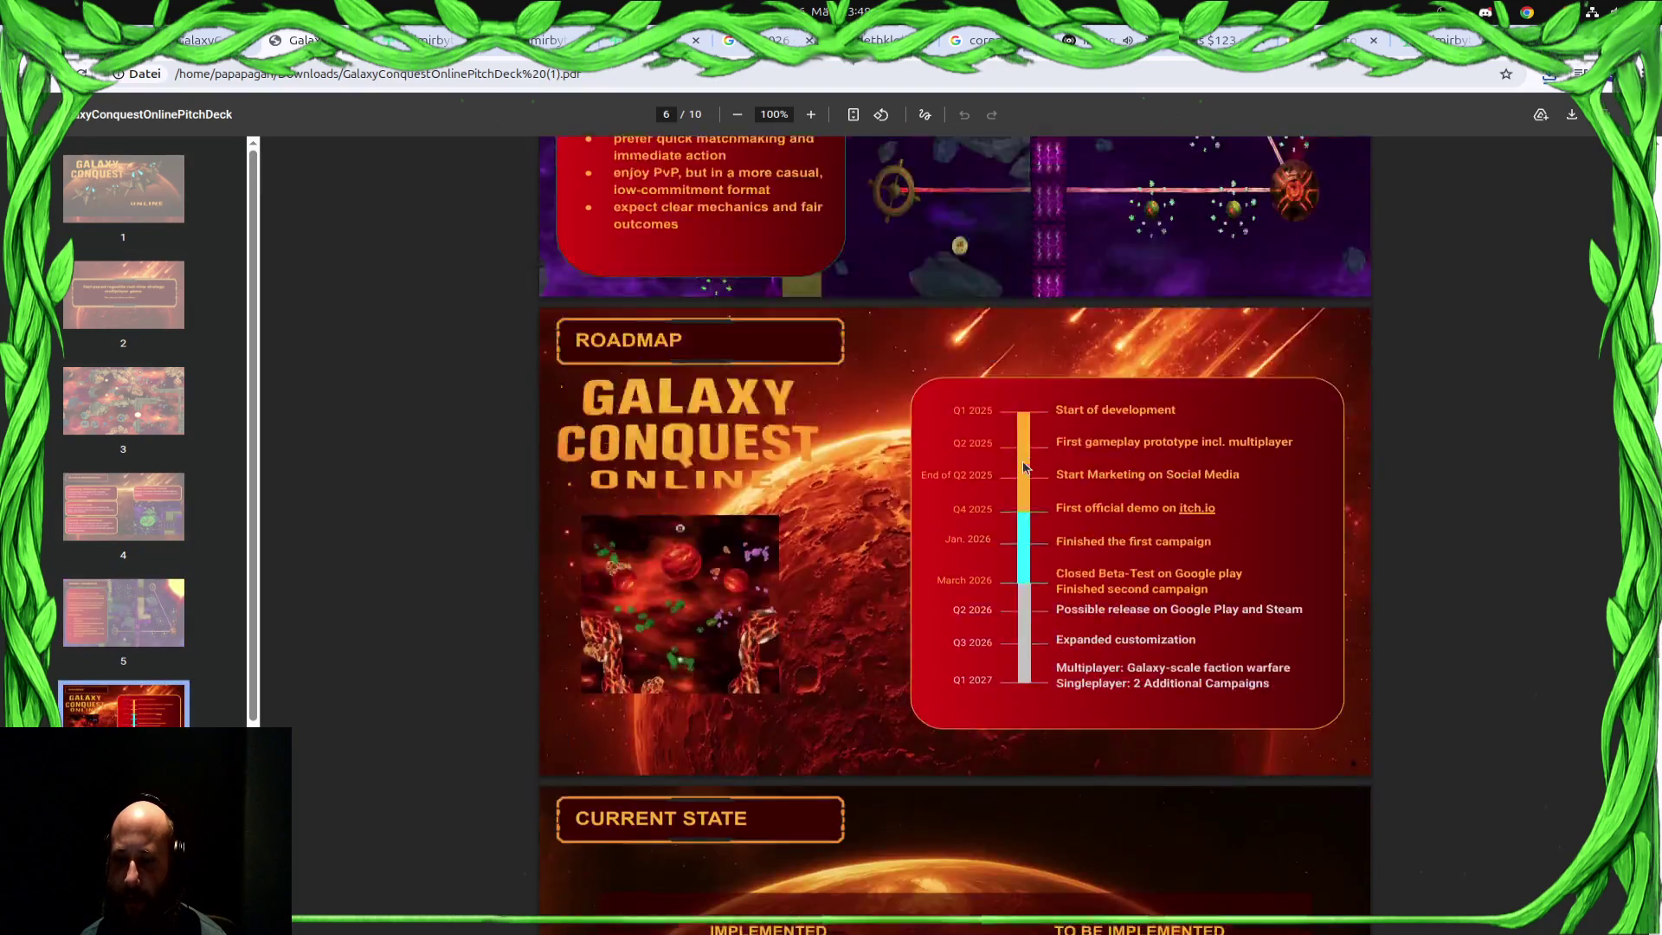
scroll(1024, 469, down, 4)
scroll(1024, 468, down, 3)
scroll(1024, 469, down, 4)
scroll(1024, 469, down, 1)
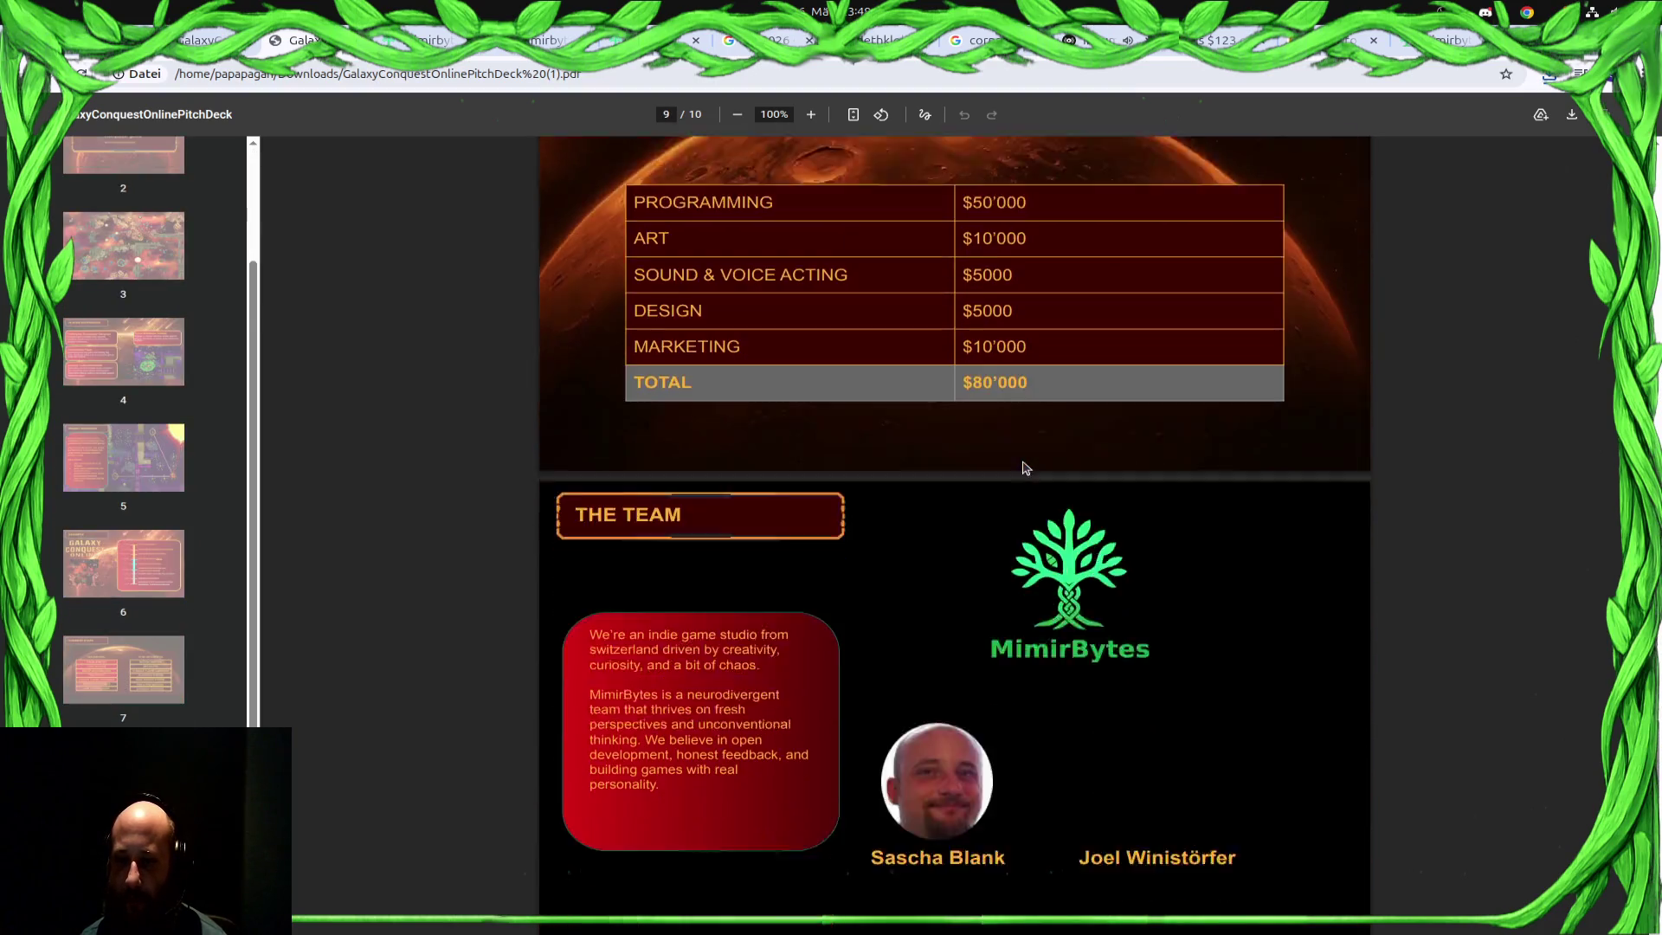
scroll(1023, 469, down, 5)
scroll(1023, 469, down, 1)
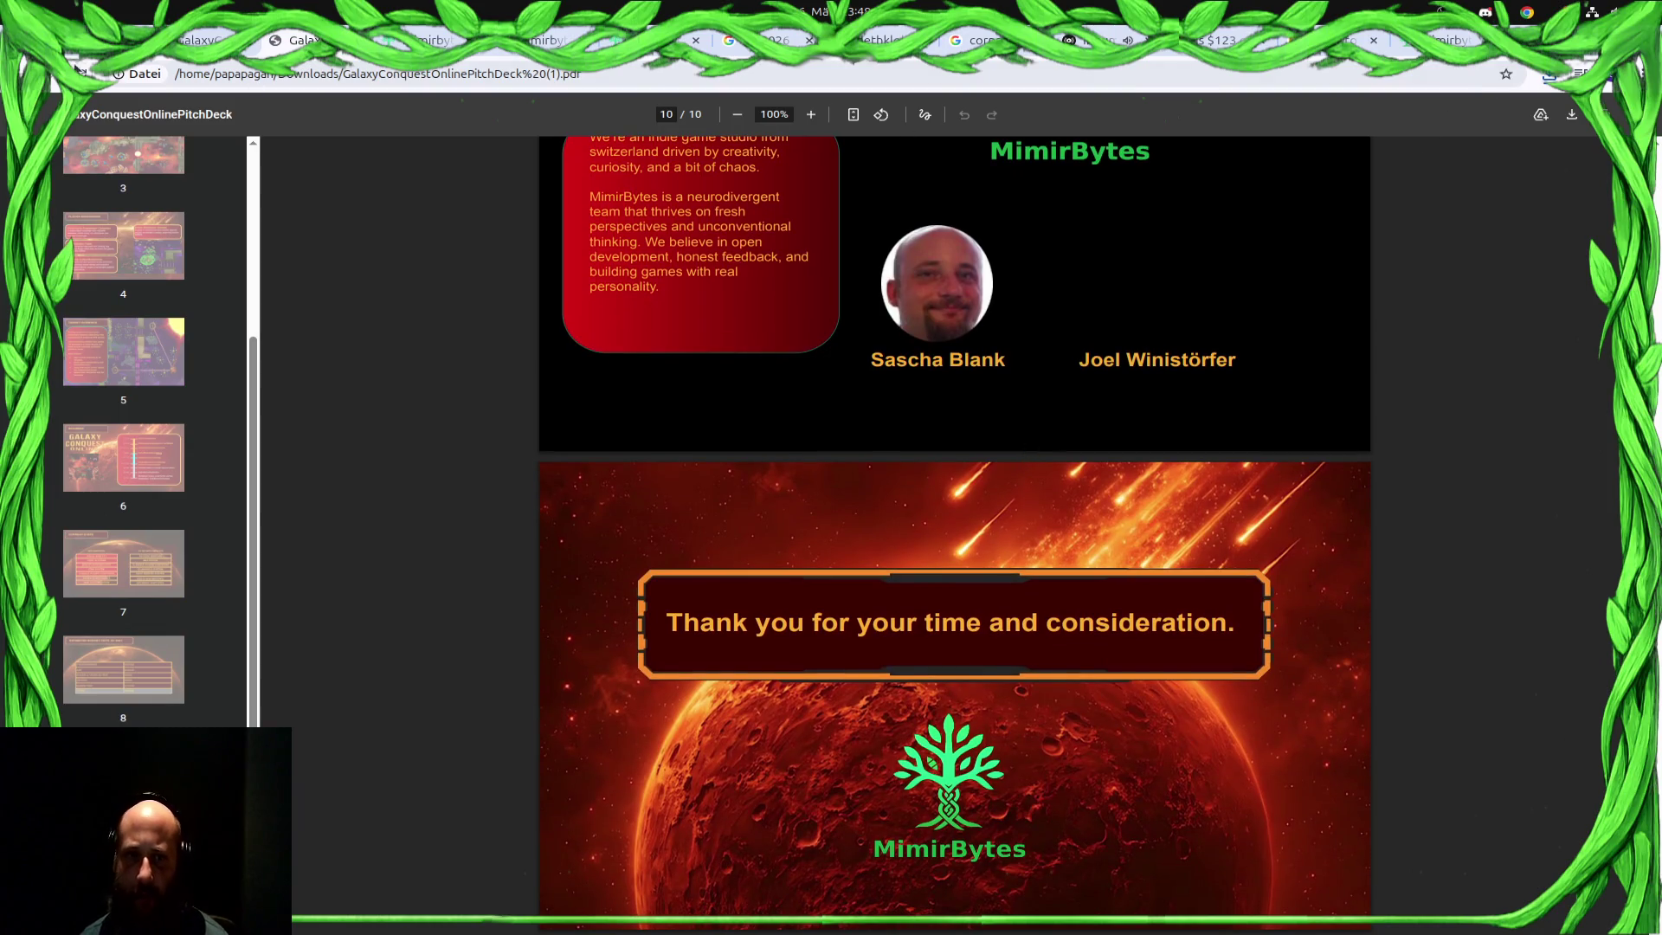
Return from the 16:10 PDF to the pitch deck tab in Slides
click(207, 39)
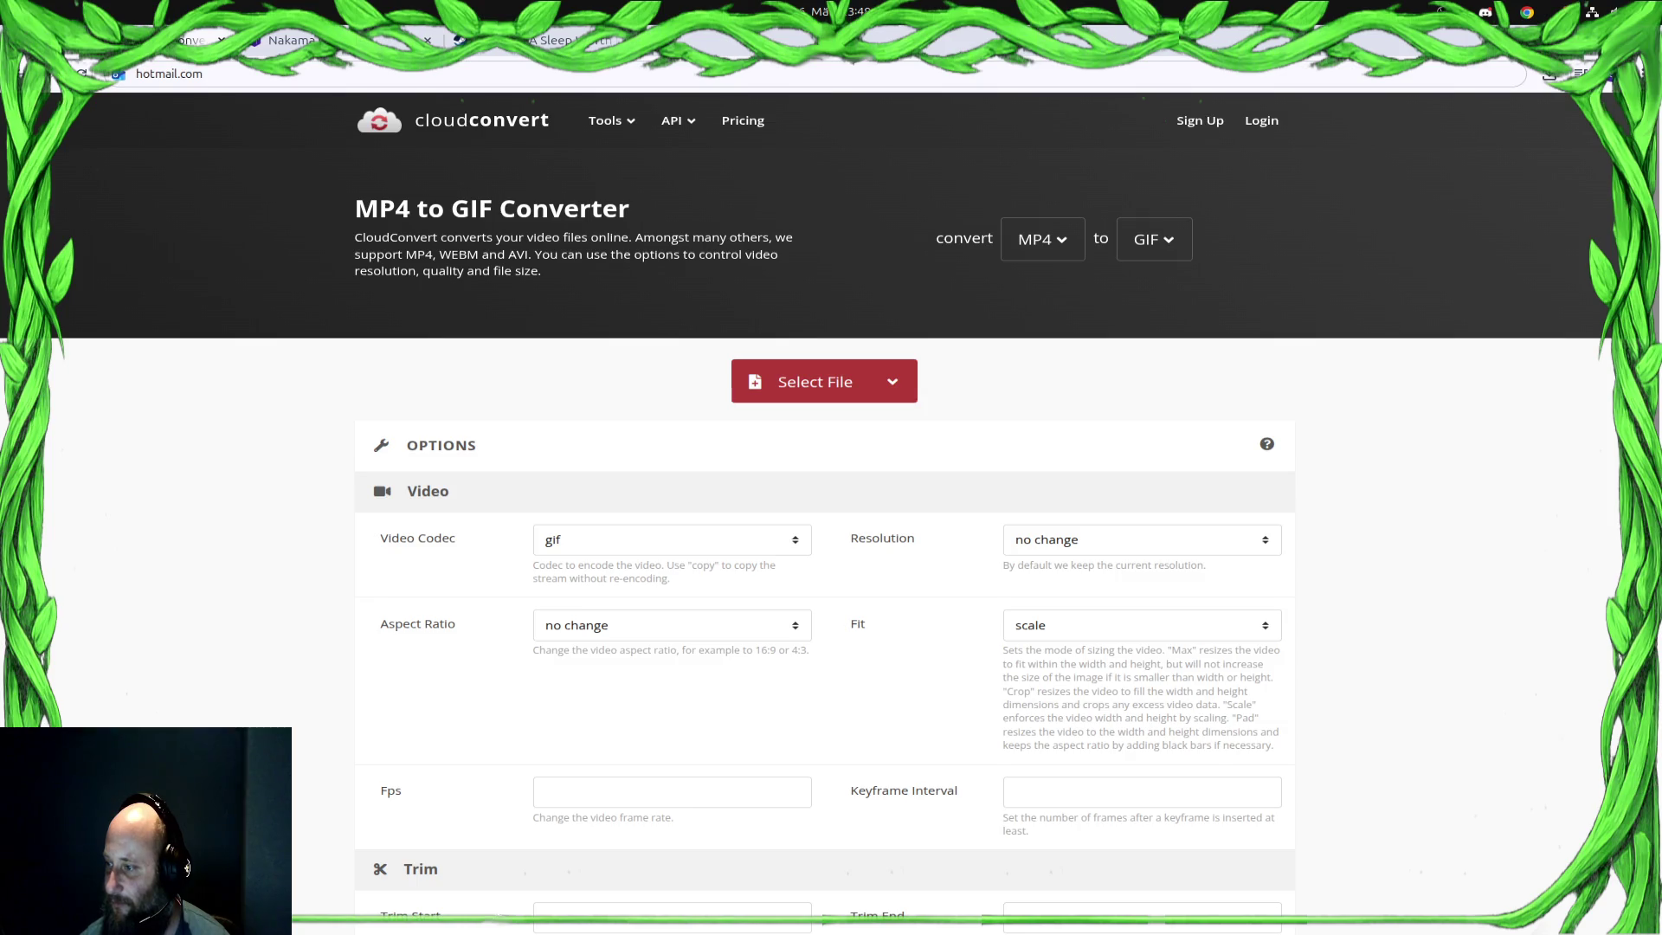
Switch windows with Alt+Tab to the exported pitch deck PDF
key(alt+Tab)
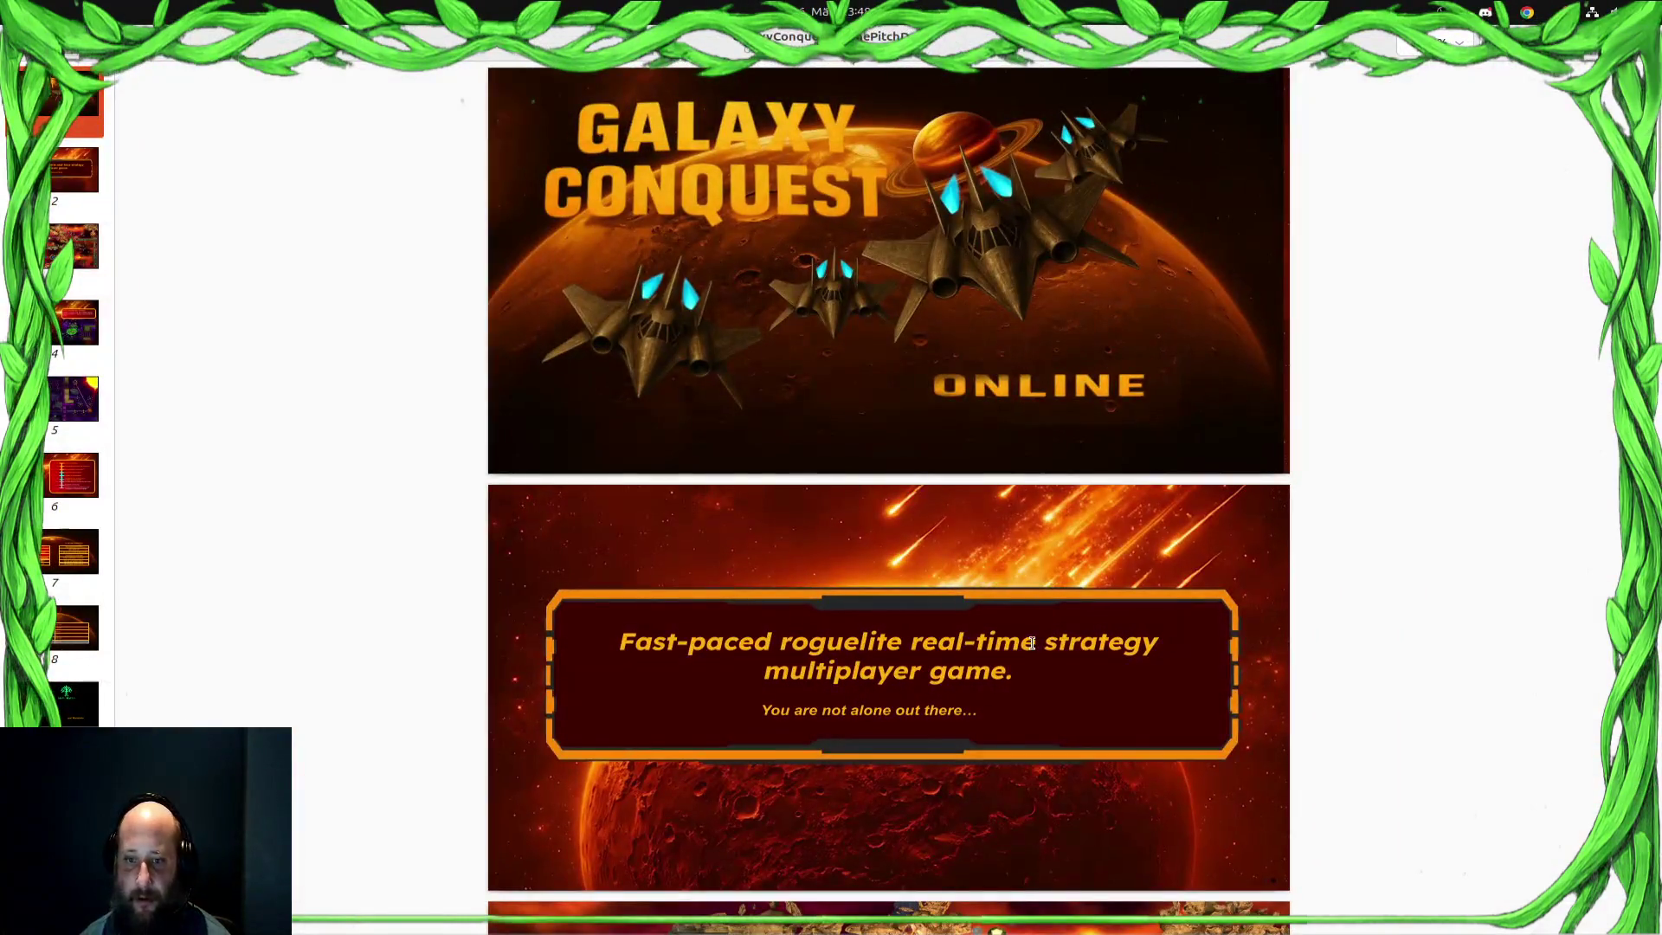
scroll(1114, 495, down, 3)
scroll(1103, 520, down, 4)
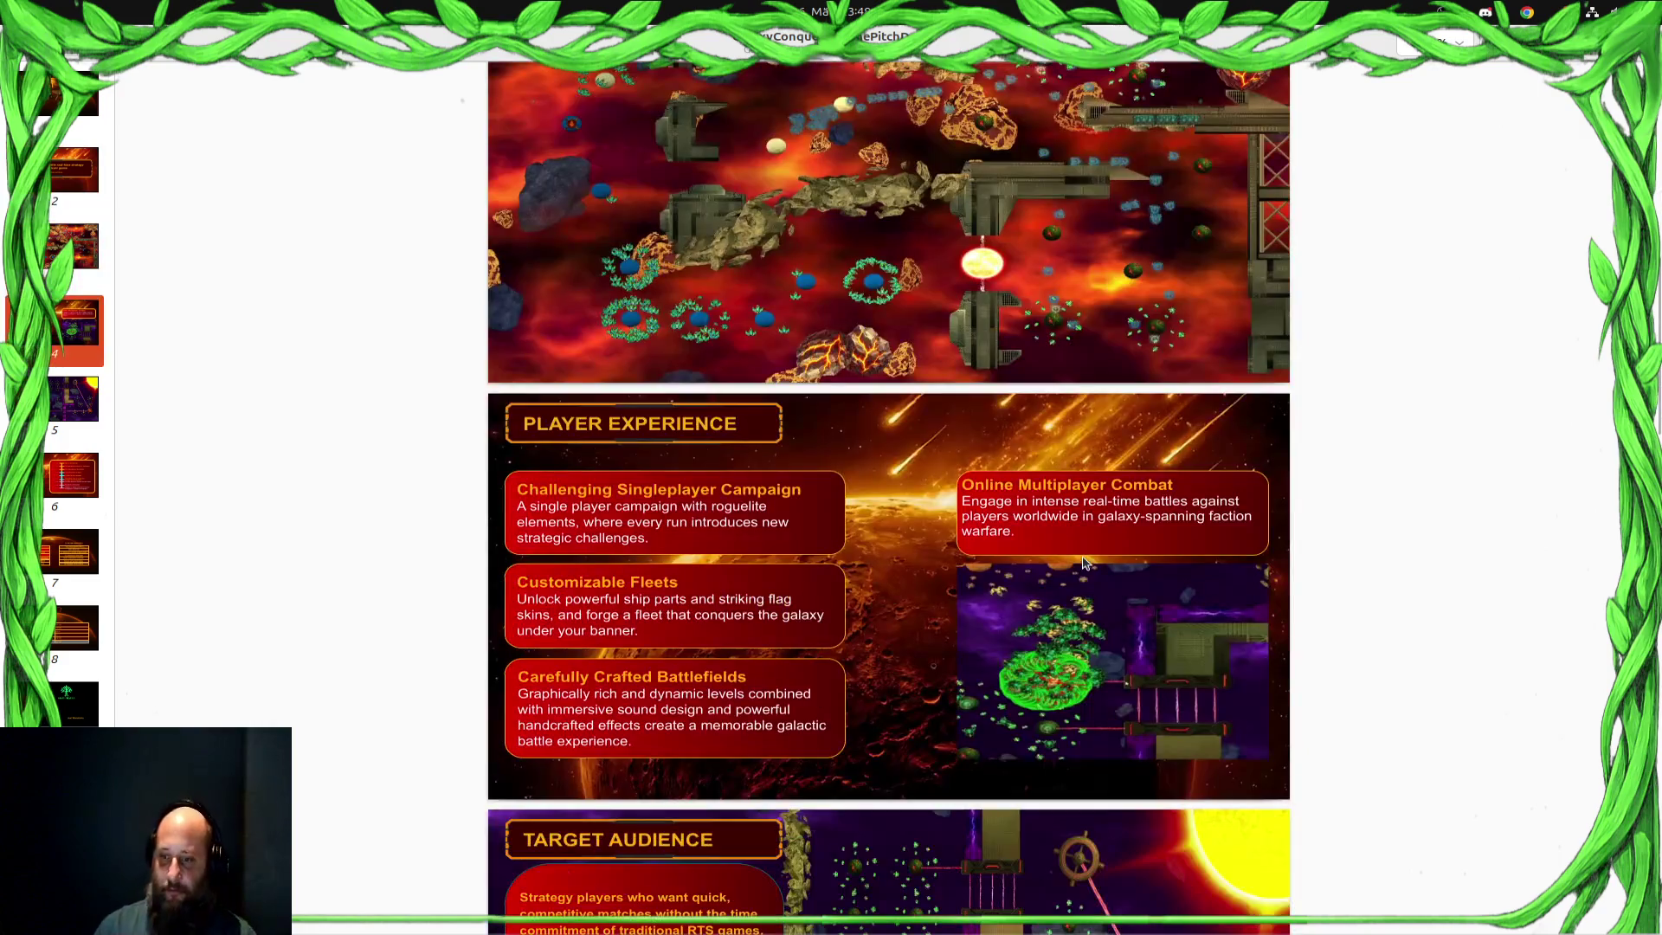
scroll(1075, 577, down, 2)
scroll(1076, 577, down, 2)
scroll(1075, 579, down, 2)
scroll(1075, 574, down, 3)
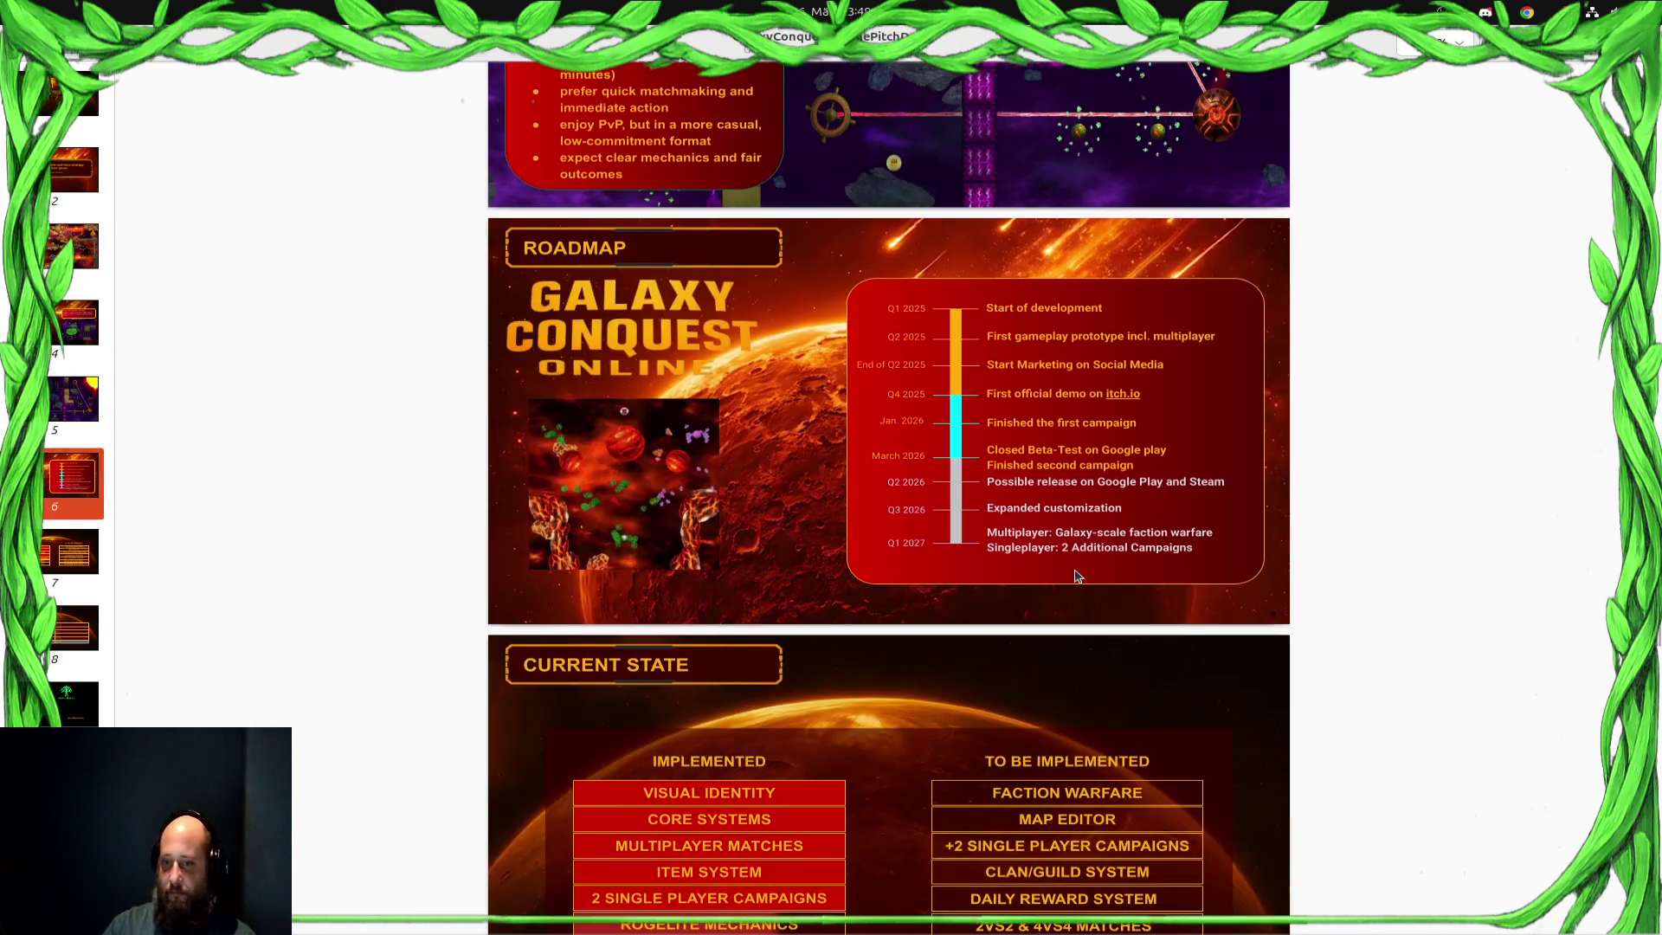
scroll(1075, 570, down, 3)
scroll(1075, 570, down, 3)
scroll(1075, 571, down, 4)
scroll(1076, 574, down, 2)
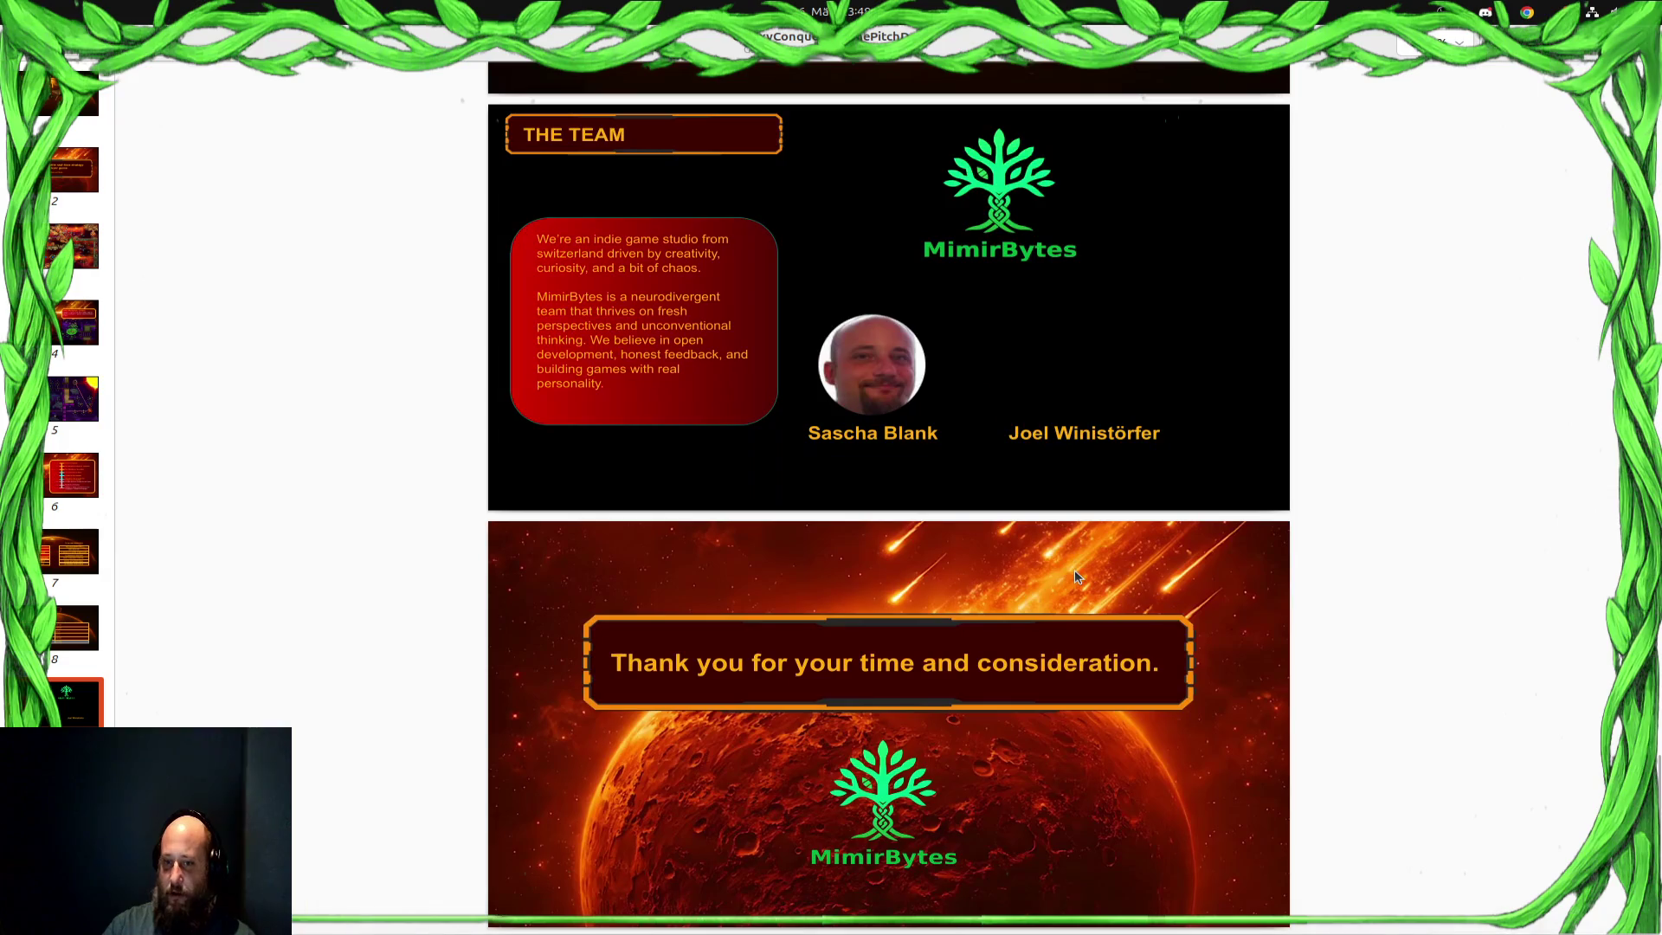
scroll(1076, 576, up, 2)
scroll(1075, 579, up, 3)
scroll(1076, 577, up, 1)
scroll(1074, 578, up, 1)
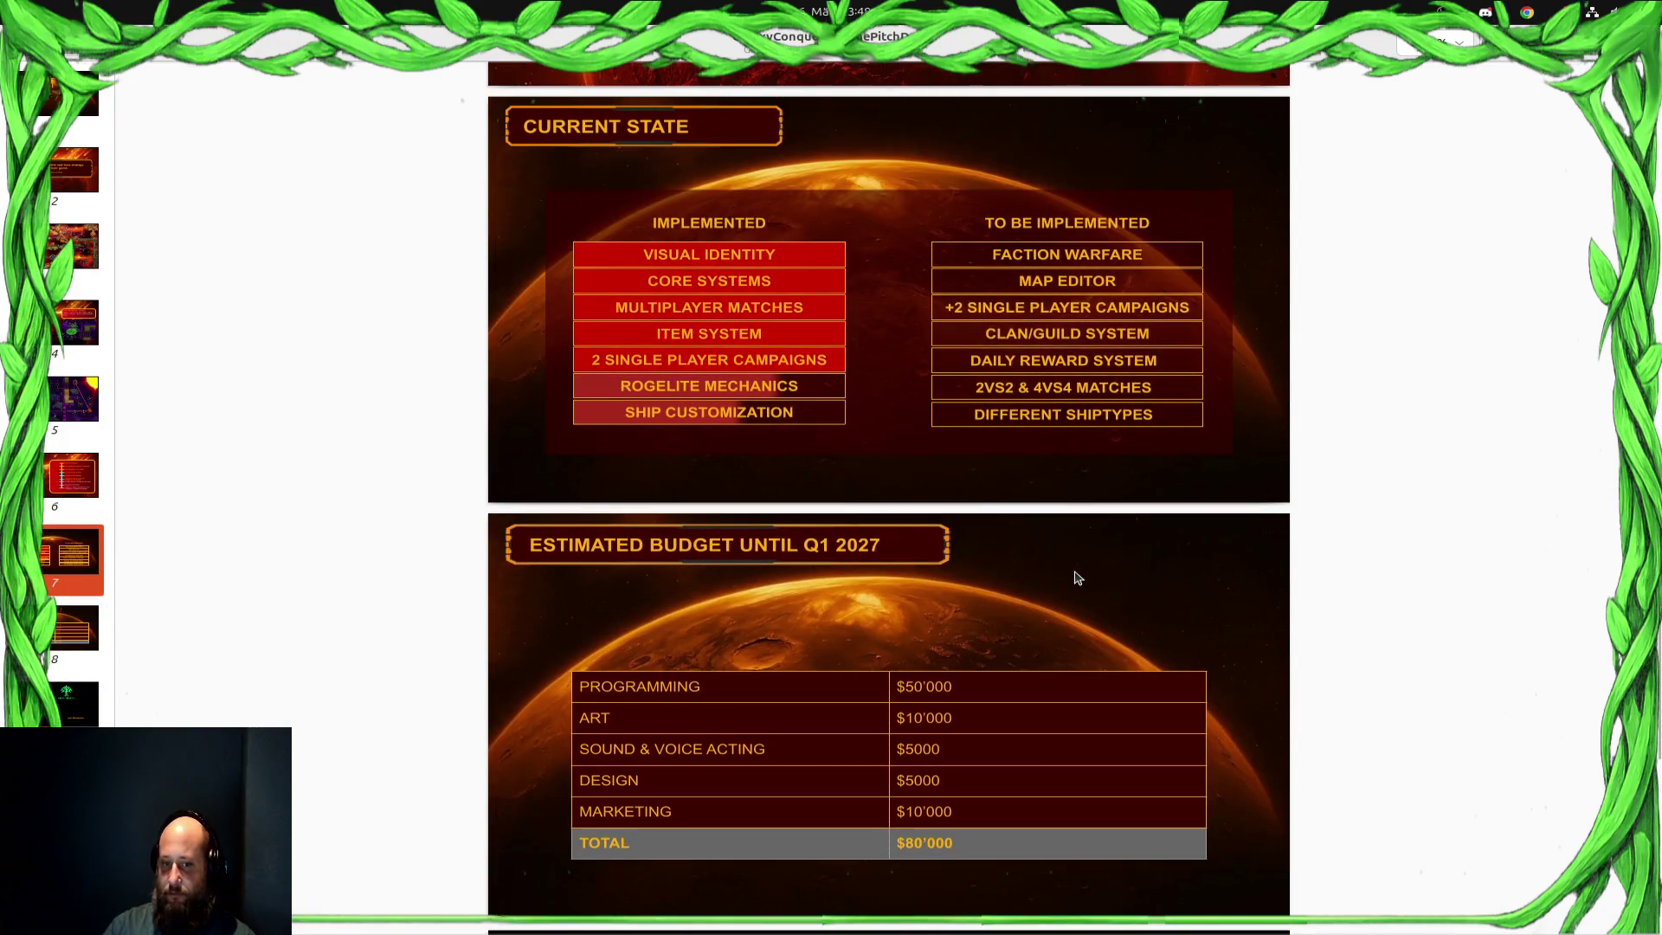
scroll(1075, 578, up, 2)
scroll(1075, 578, up, 2)
scroll(1075, 578, up, 1)
scroll(1075, 577, up, 3)
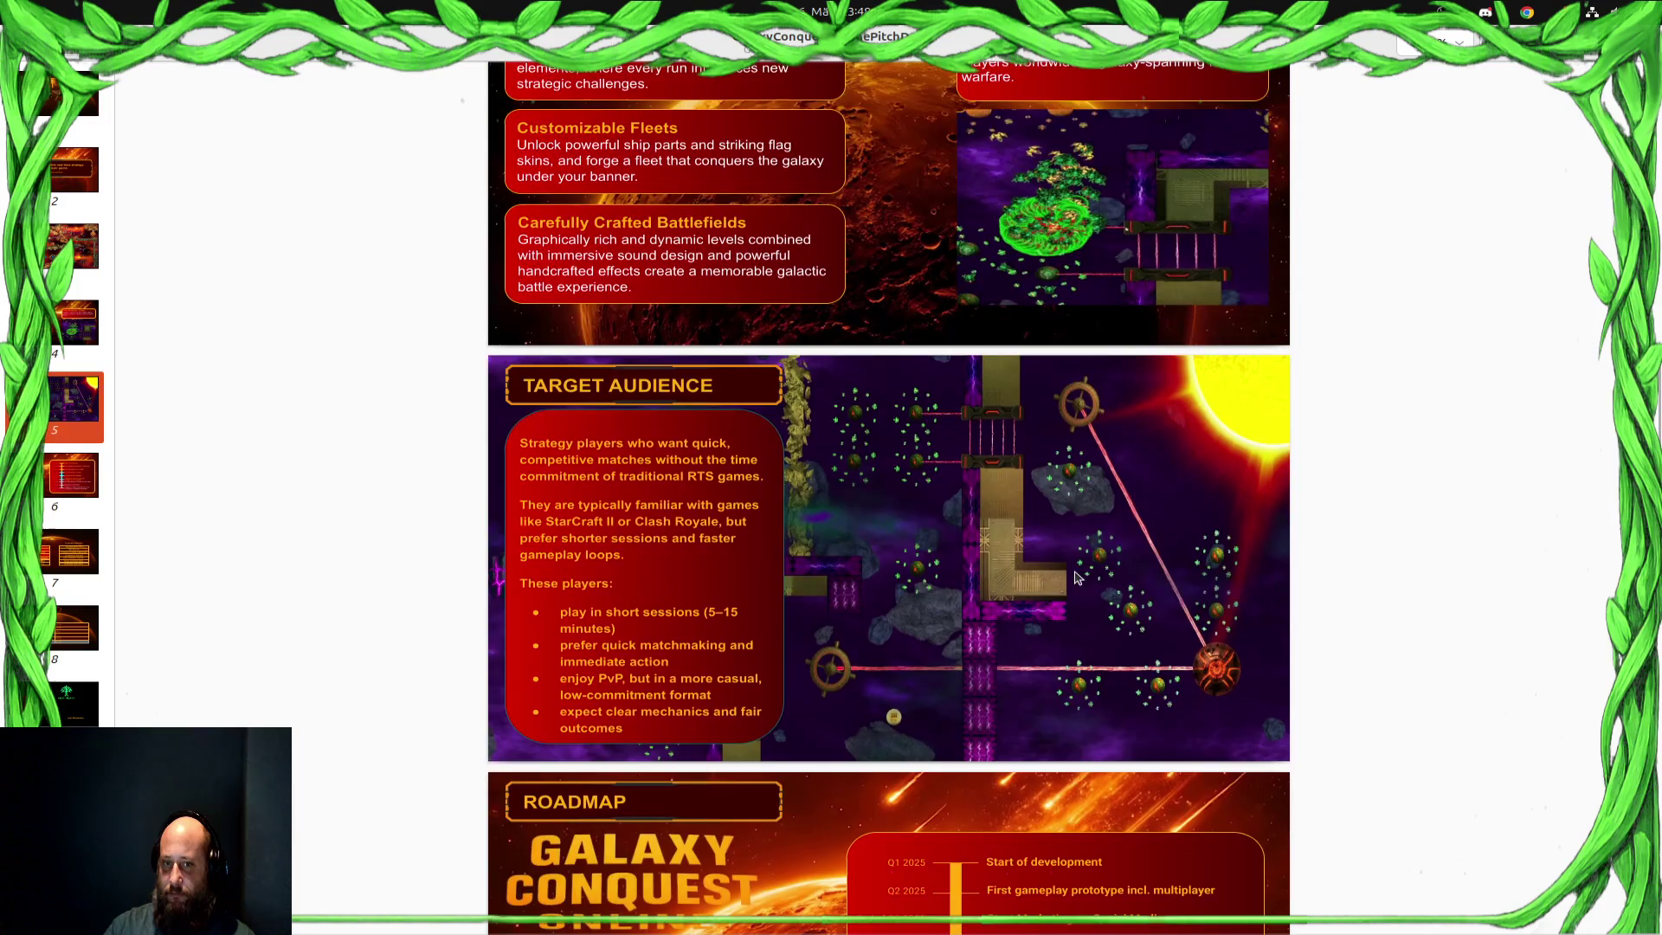
scroll(1075, 578, up, 1)
scroll(1074, 576, up, 3)
scroll(1068, 559, up, 4)
scroll(1063, 533, up, 3)
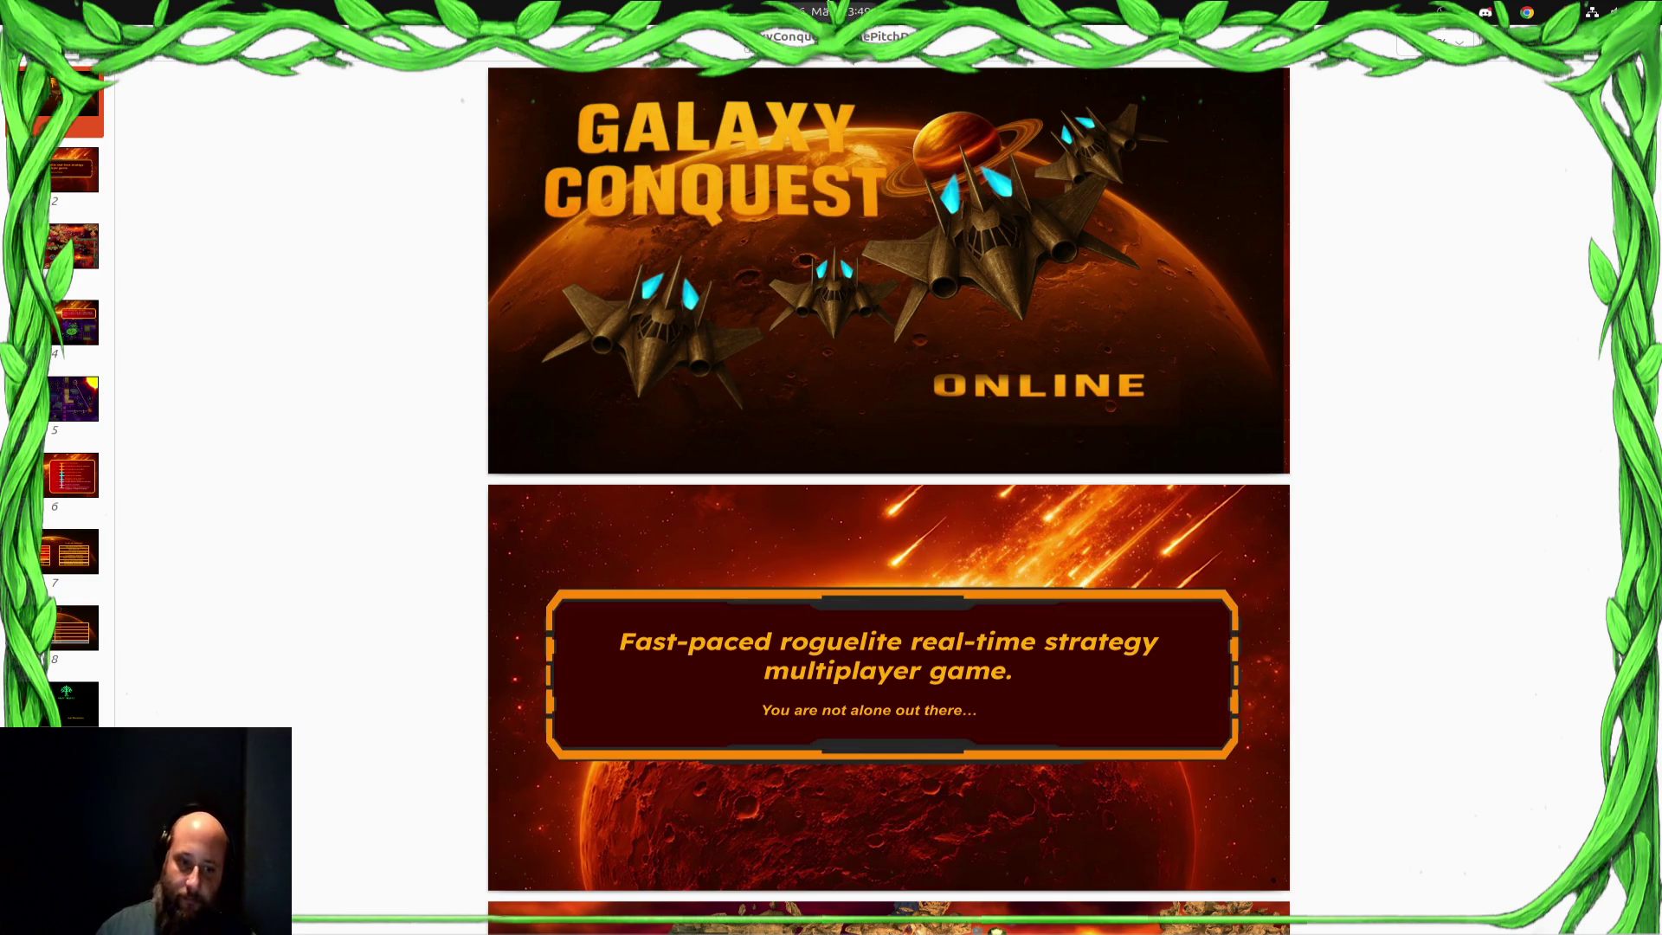
scroll(1082, 366, down, 5)
scroll(1036, 517, down, 5)
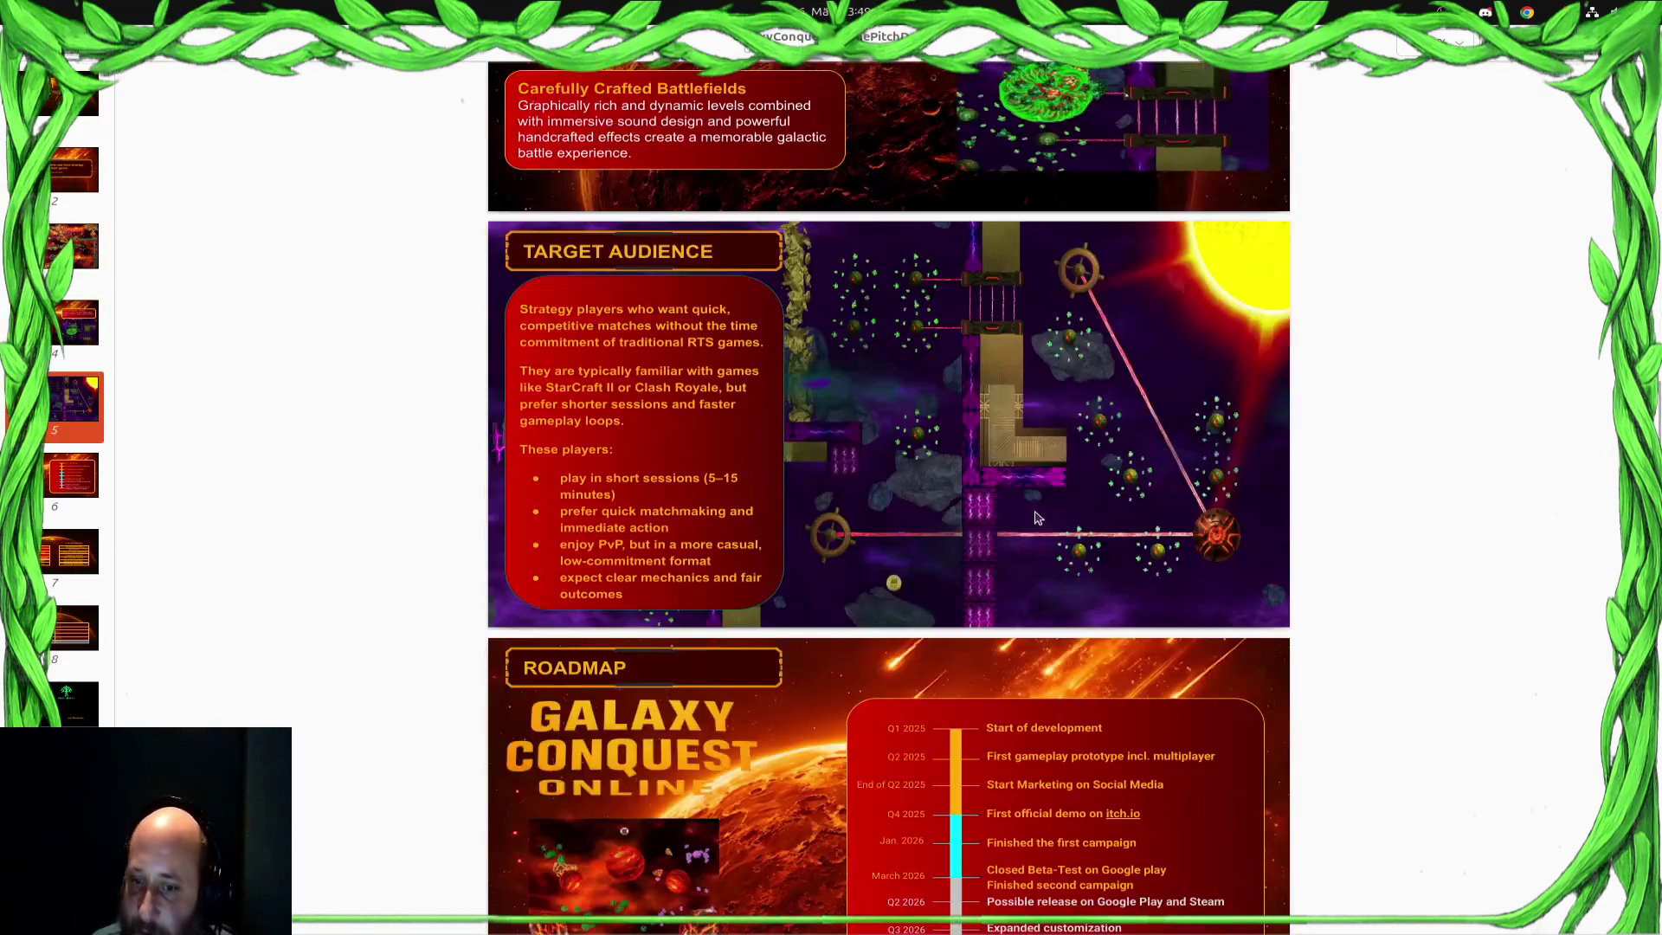
scroll(1037, 519, up, 2)
scroll(1011, 509, up, 2)
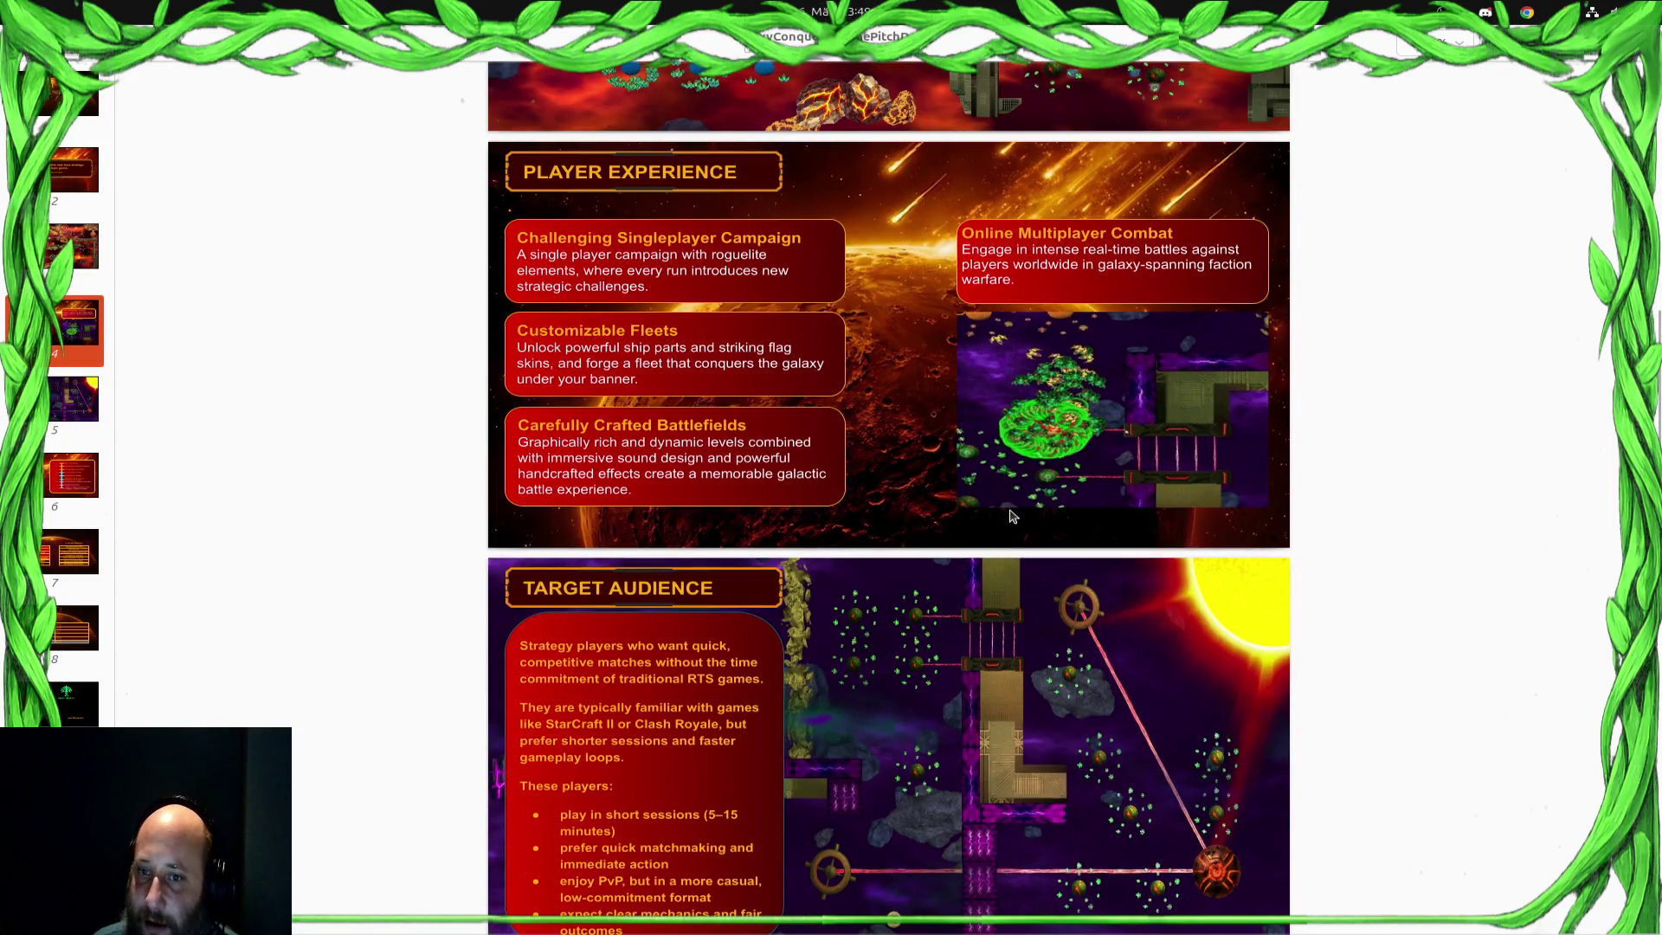
scroll(1011, 516, down, 2)
scroll(1013, 516, down, 4)
scroll(1016, 517, down, 3)
scroll(1000, 527, down, 4)
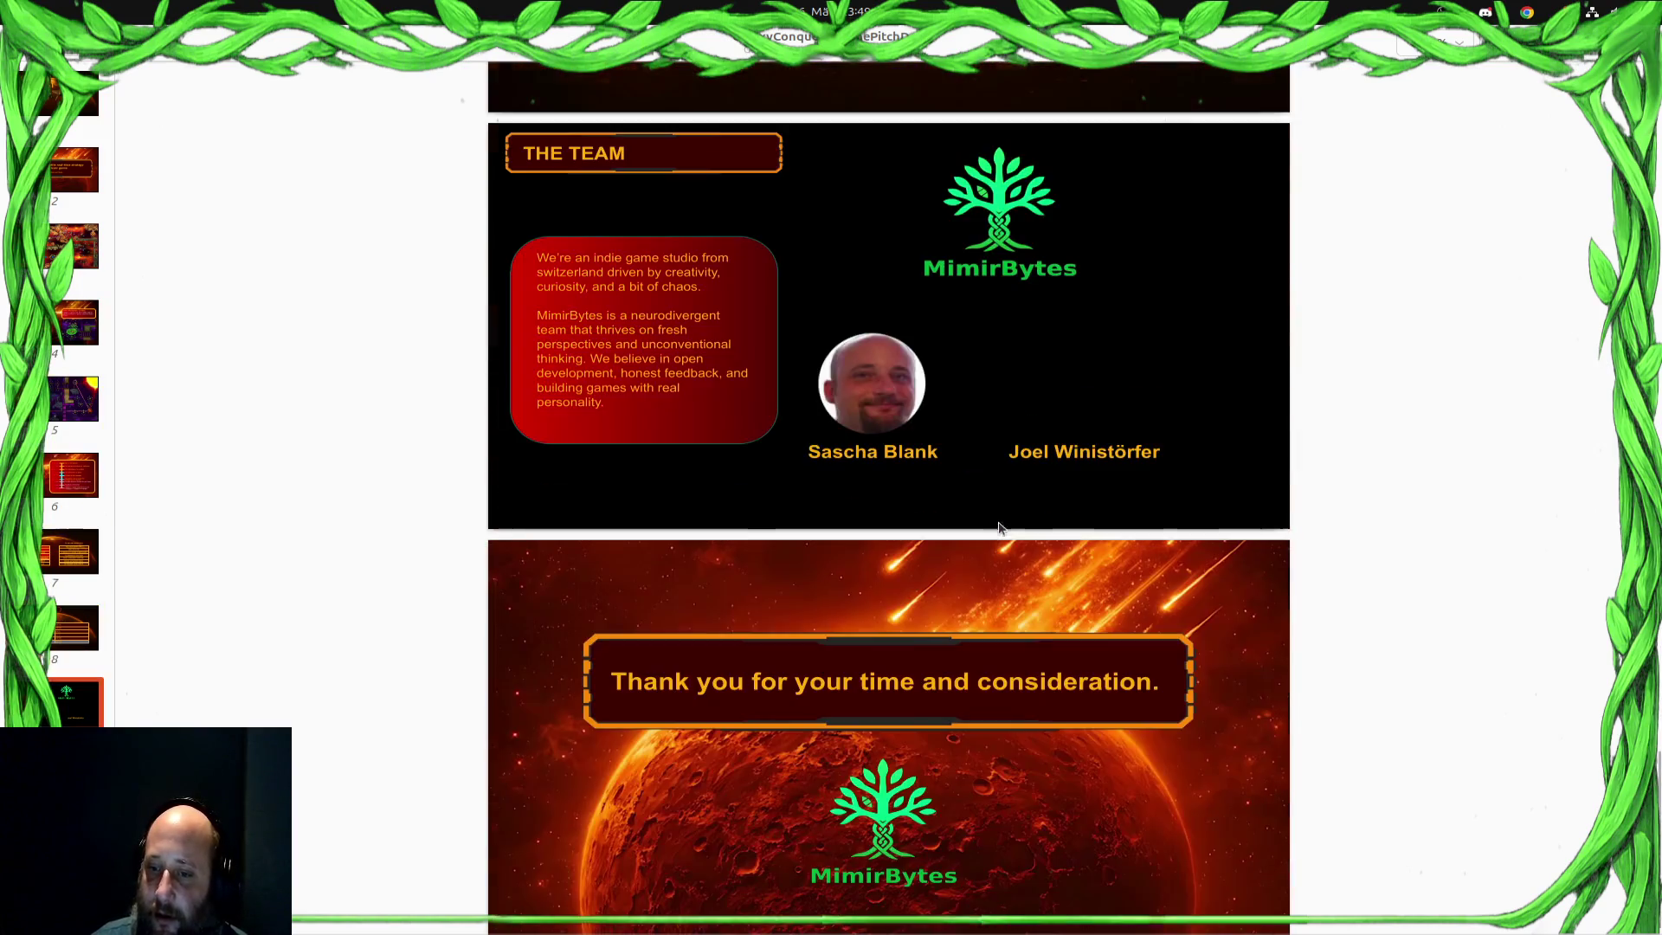
scroll(1000, 526, down, 1)
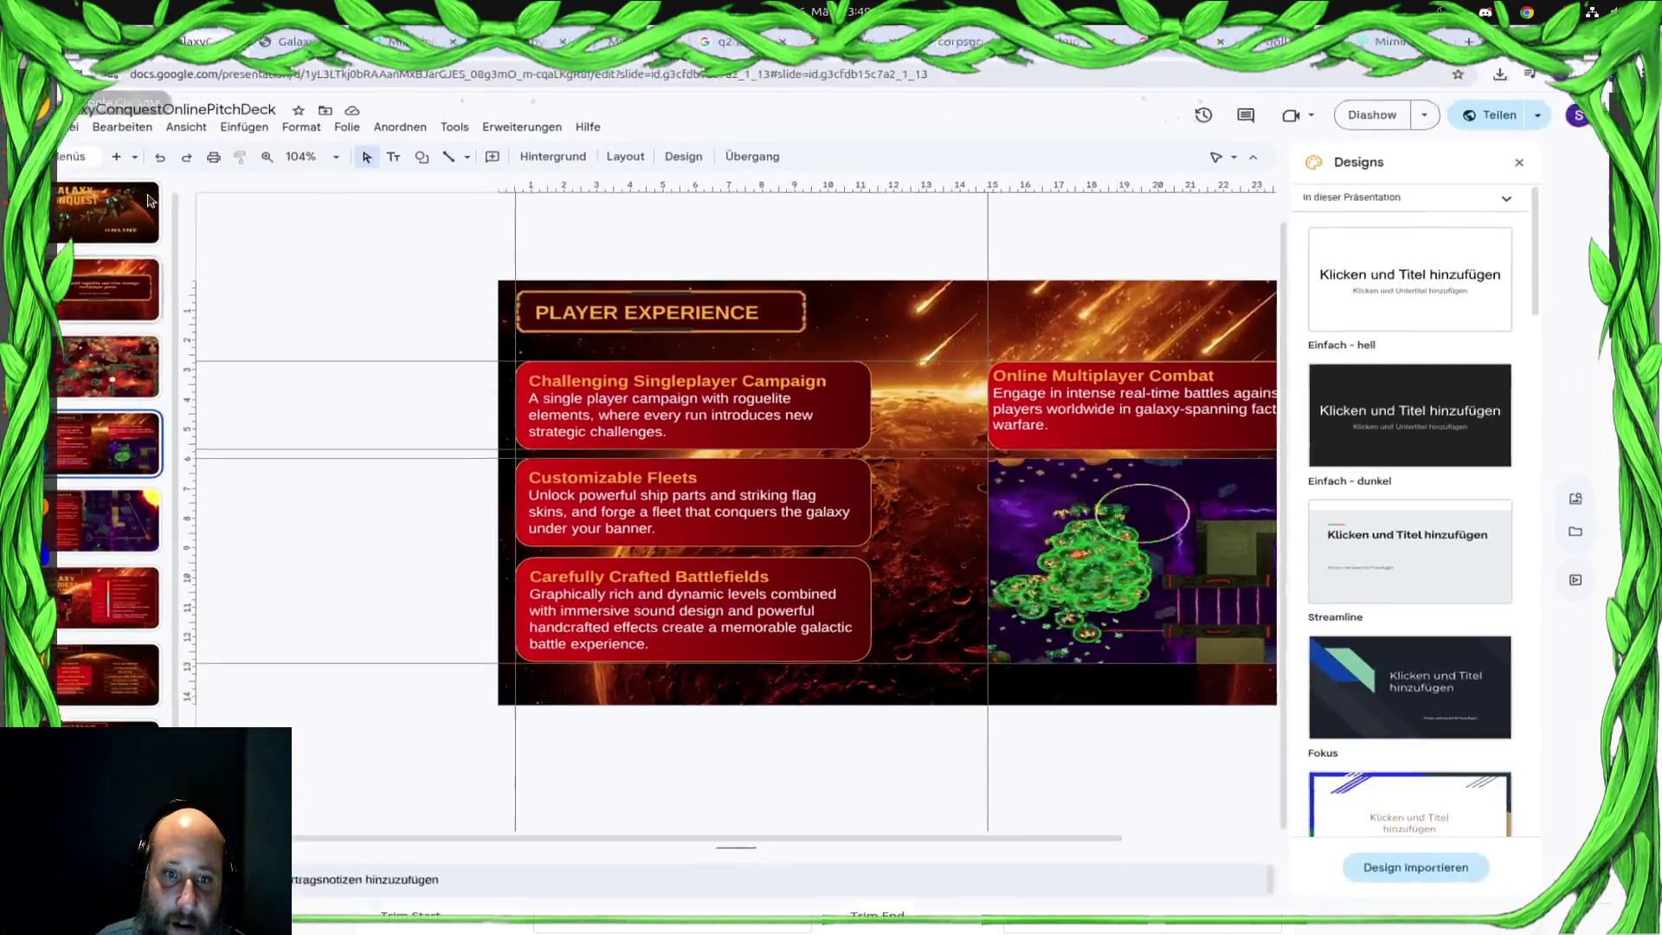
scroll(110, 389, down, 1)
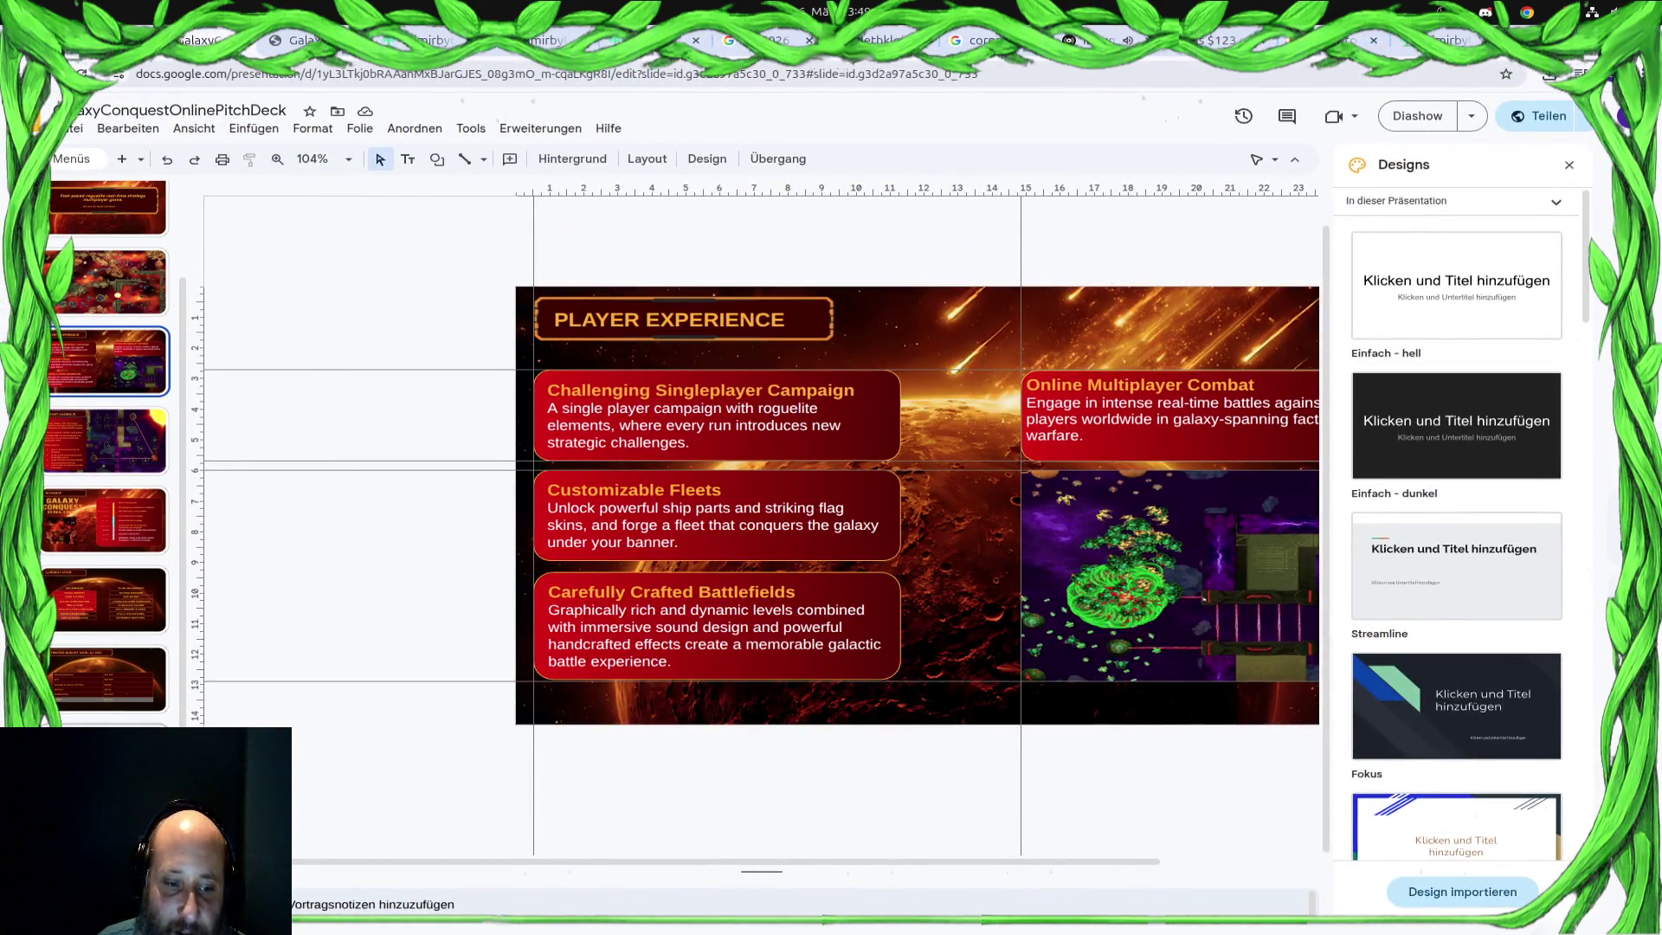
On The Team slide, give the red text box an orange border and stretch it downward
key(Down)
click(566, 628)
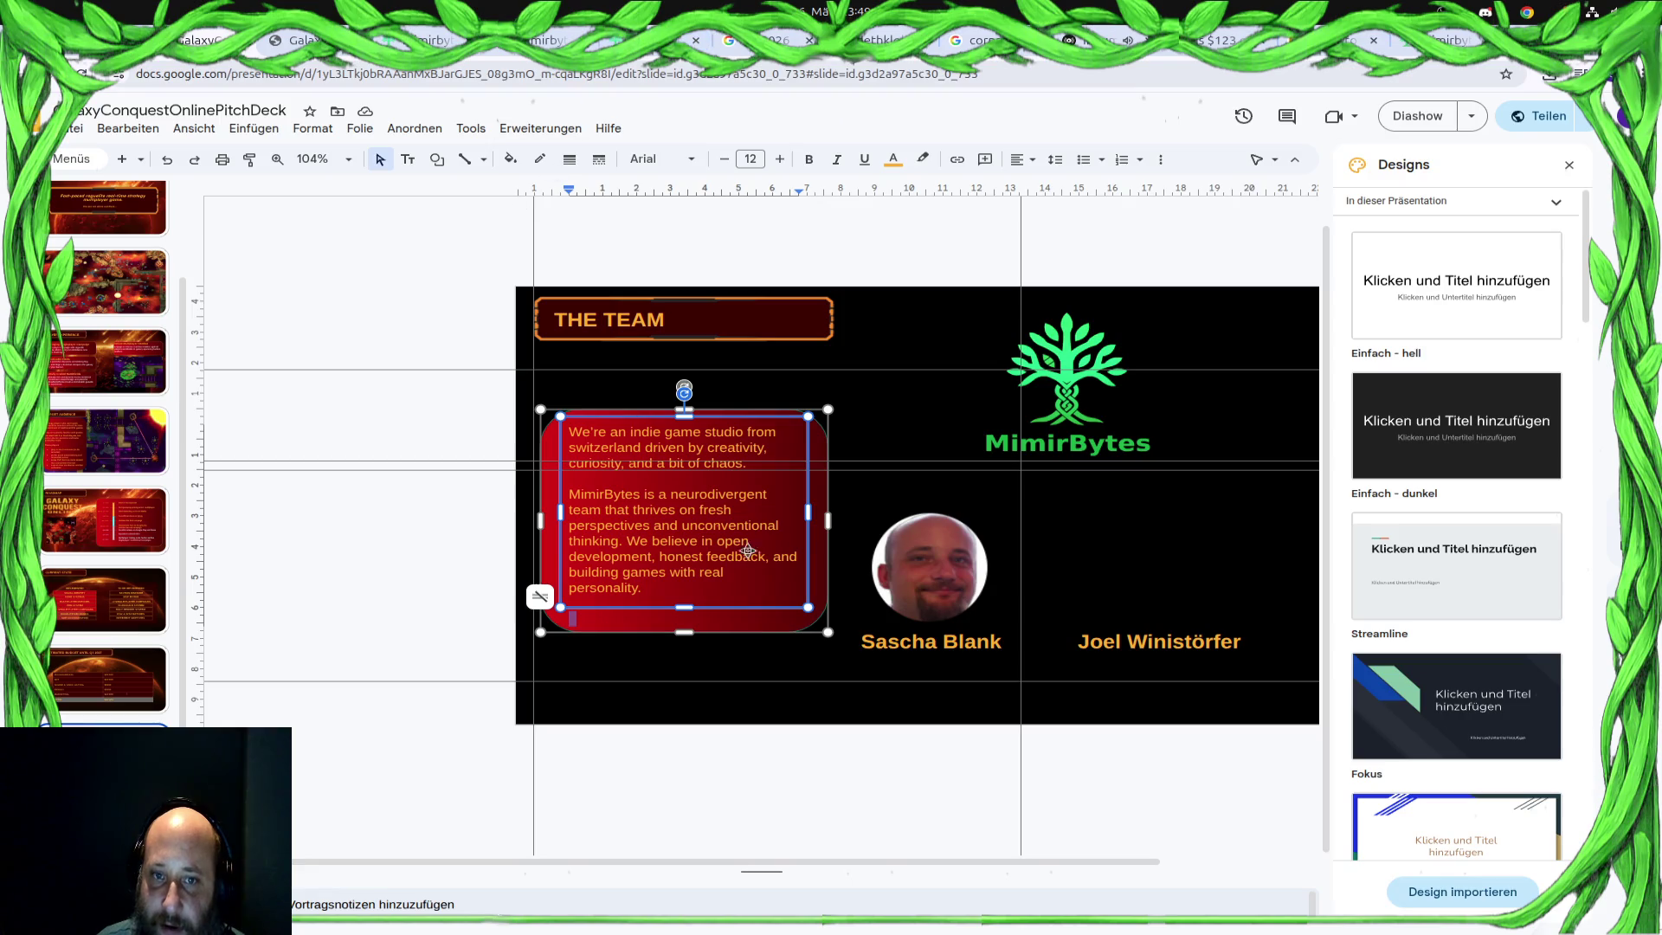
click(817, 547)
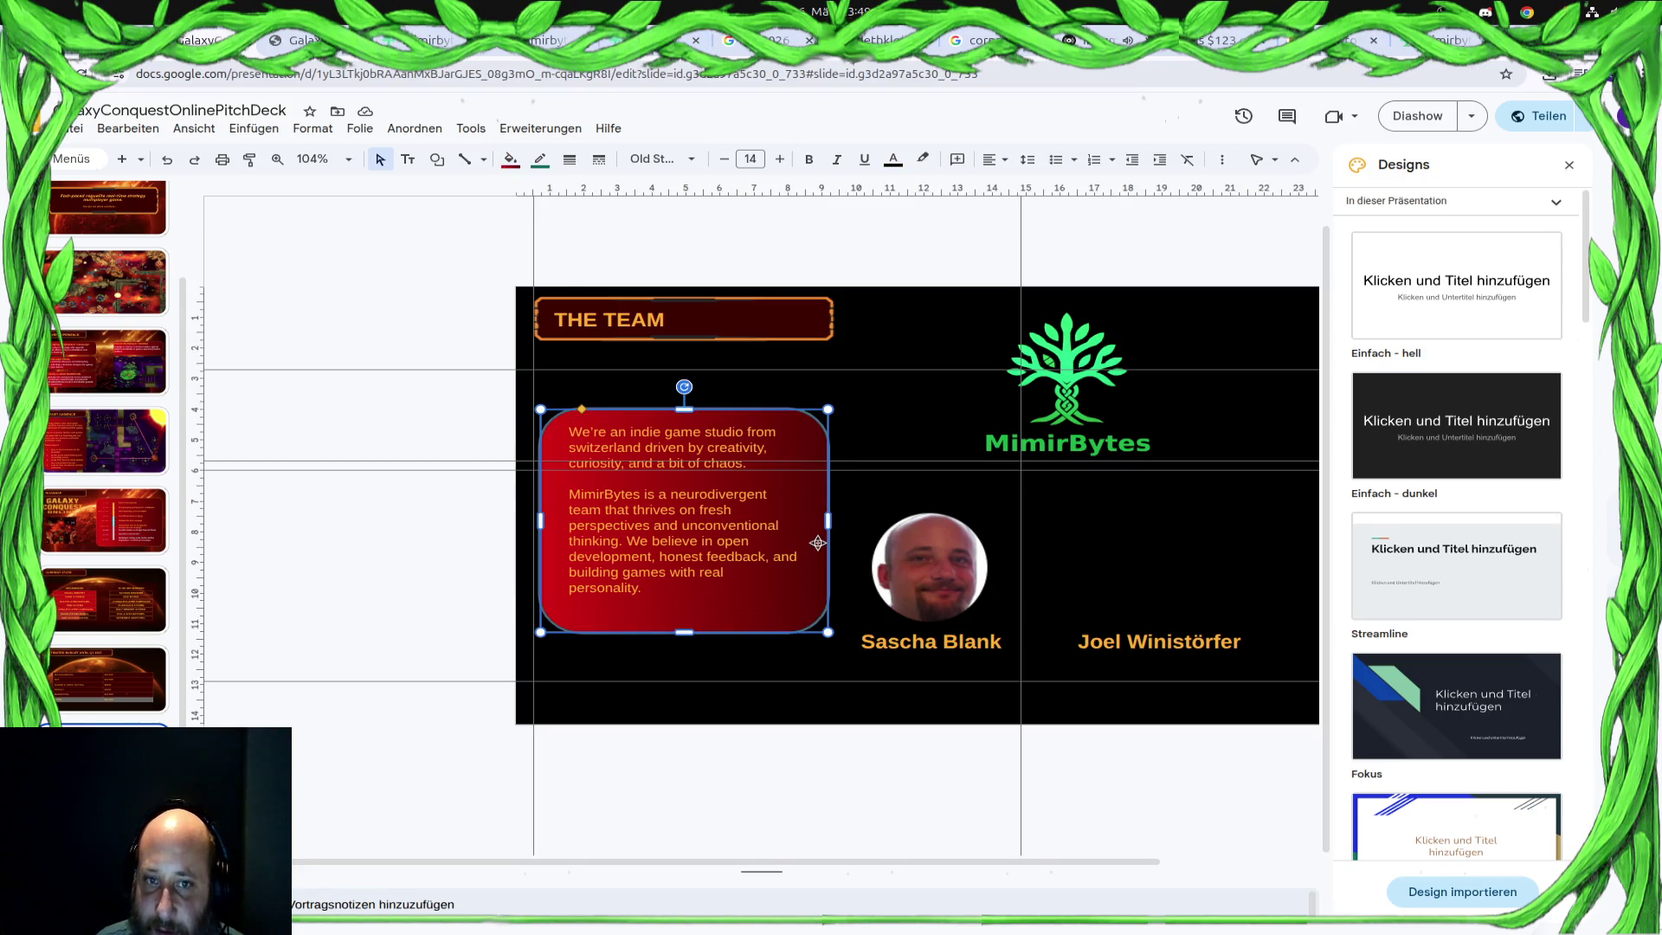
click(539, 159)
click(545, 260)
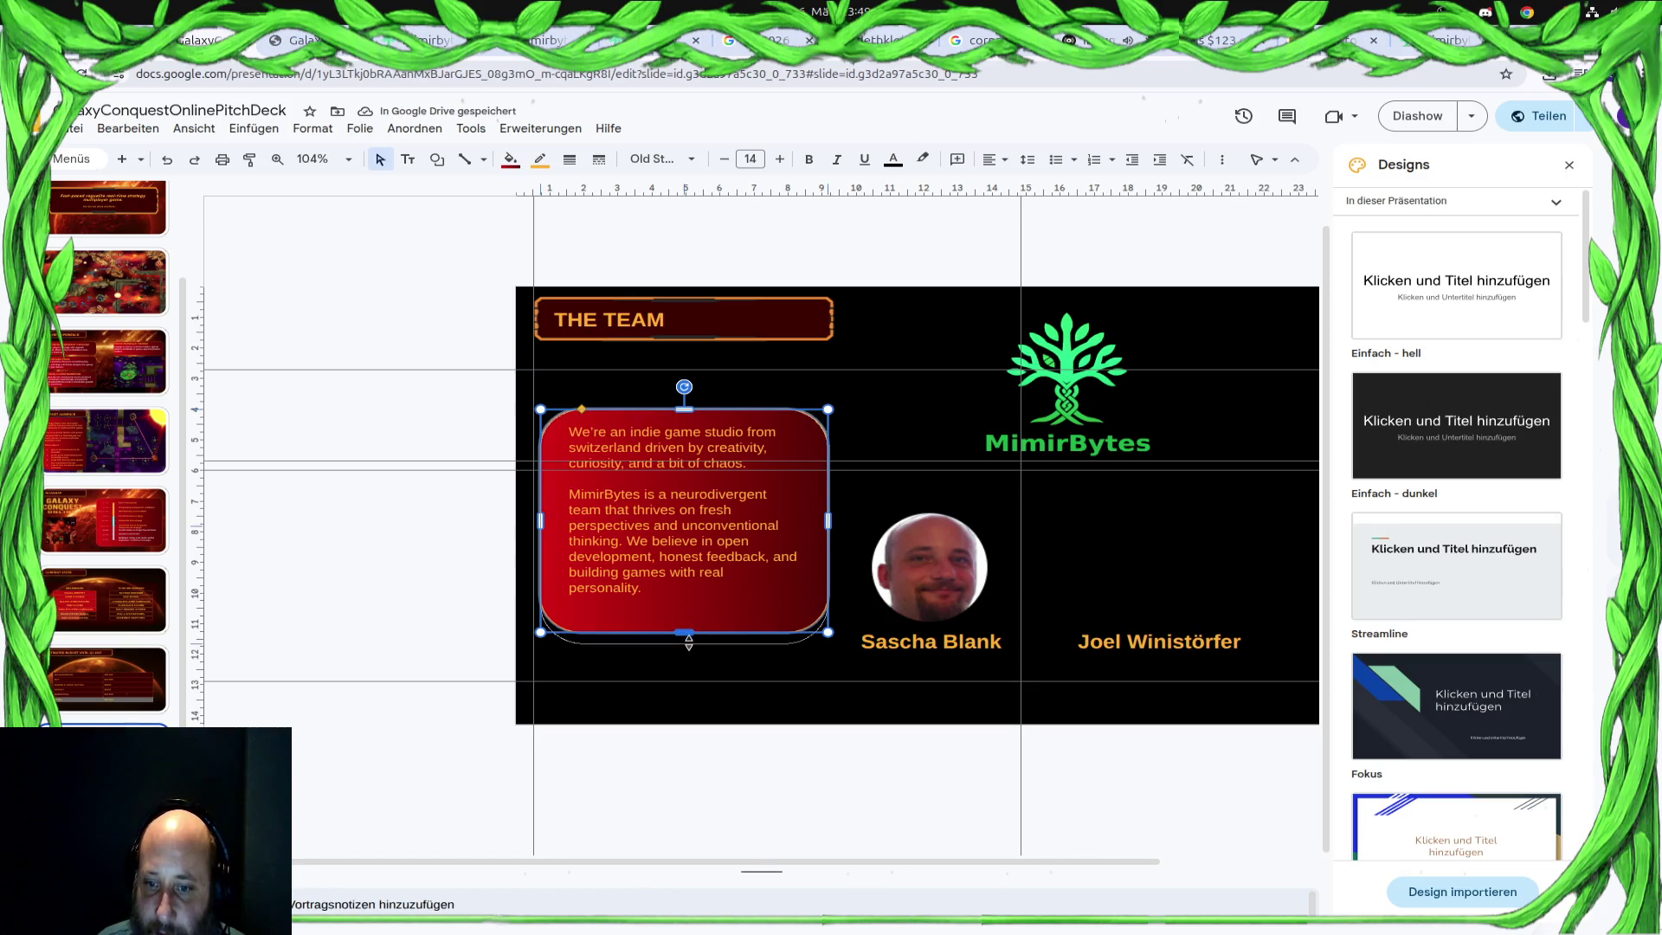
drag(689, 633, 688, 651)
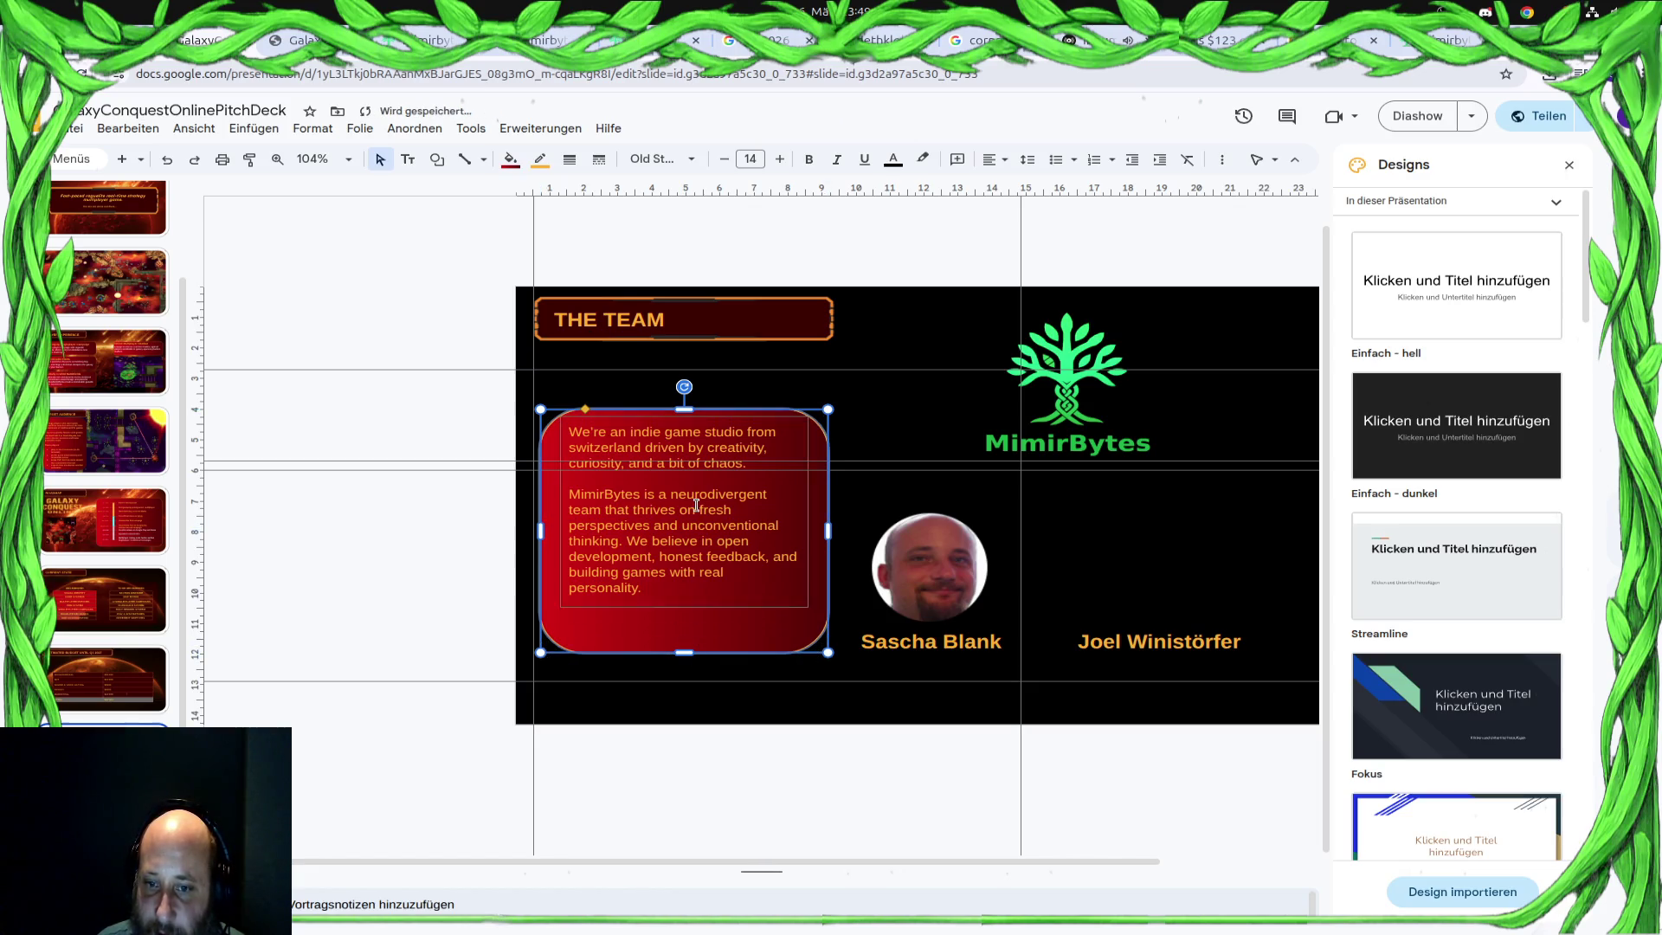
Nudge the inner text down and set all its text to font size 14
click(689, 413)
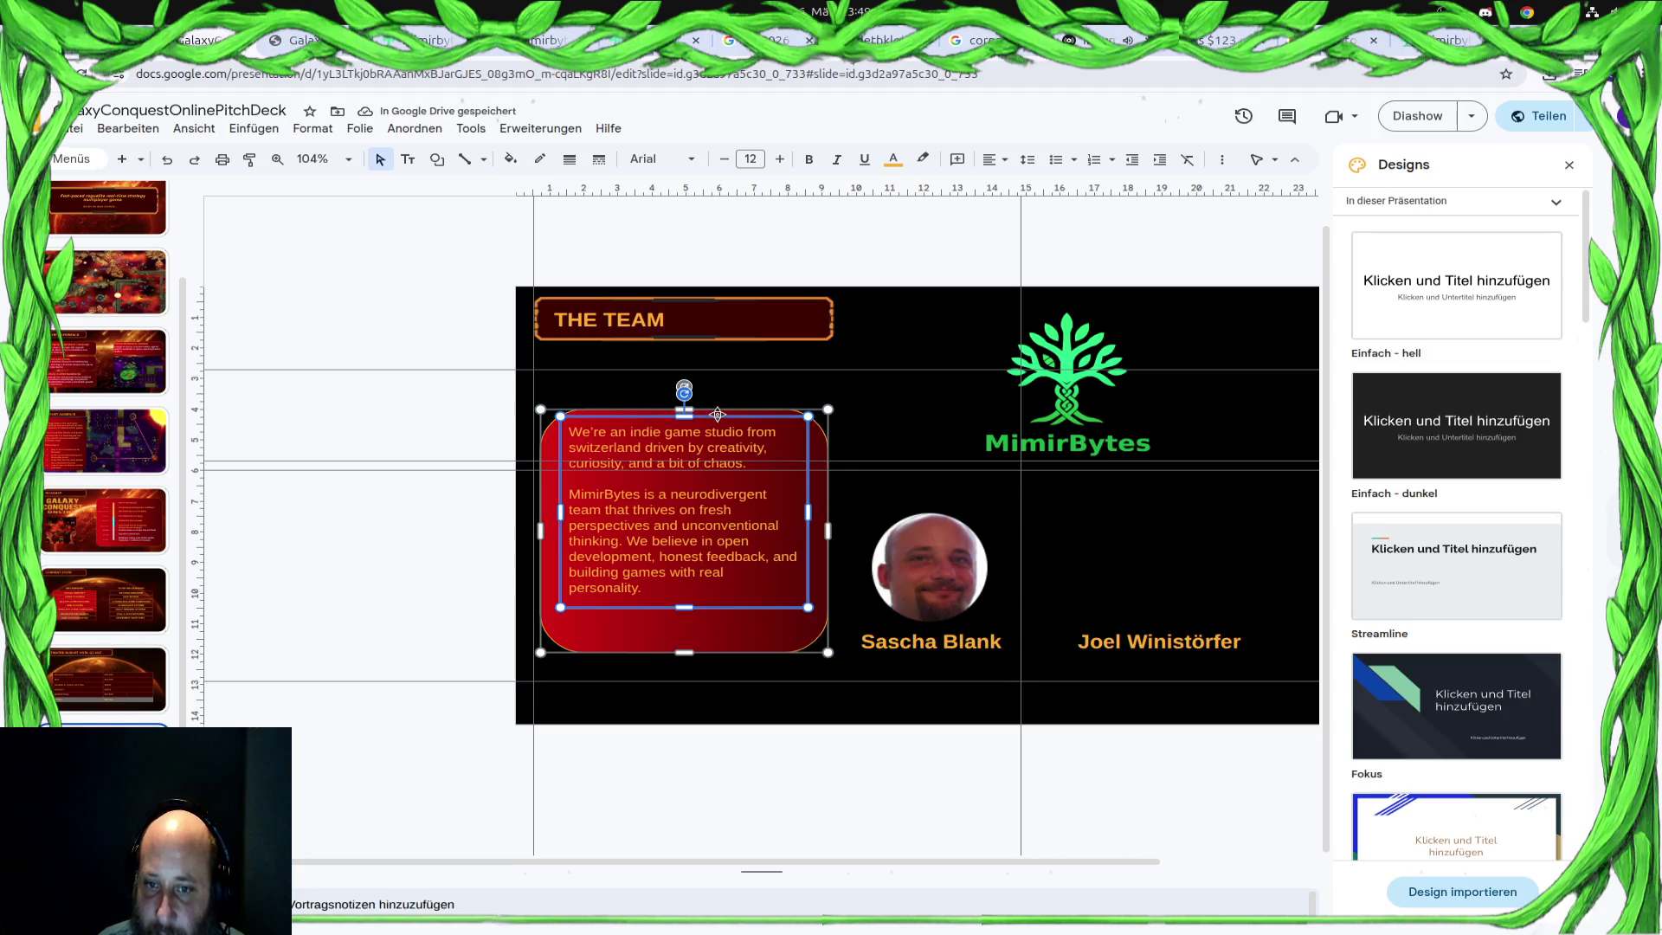
drag(715, 415, 714, 430)
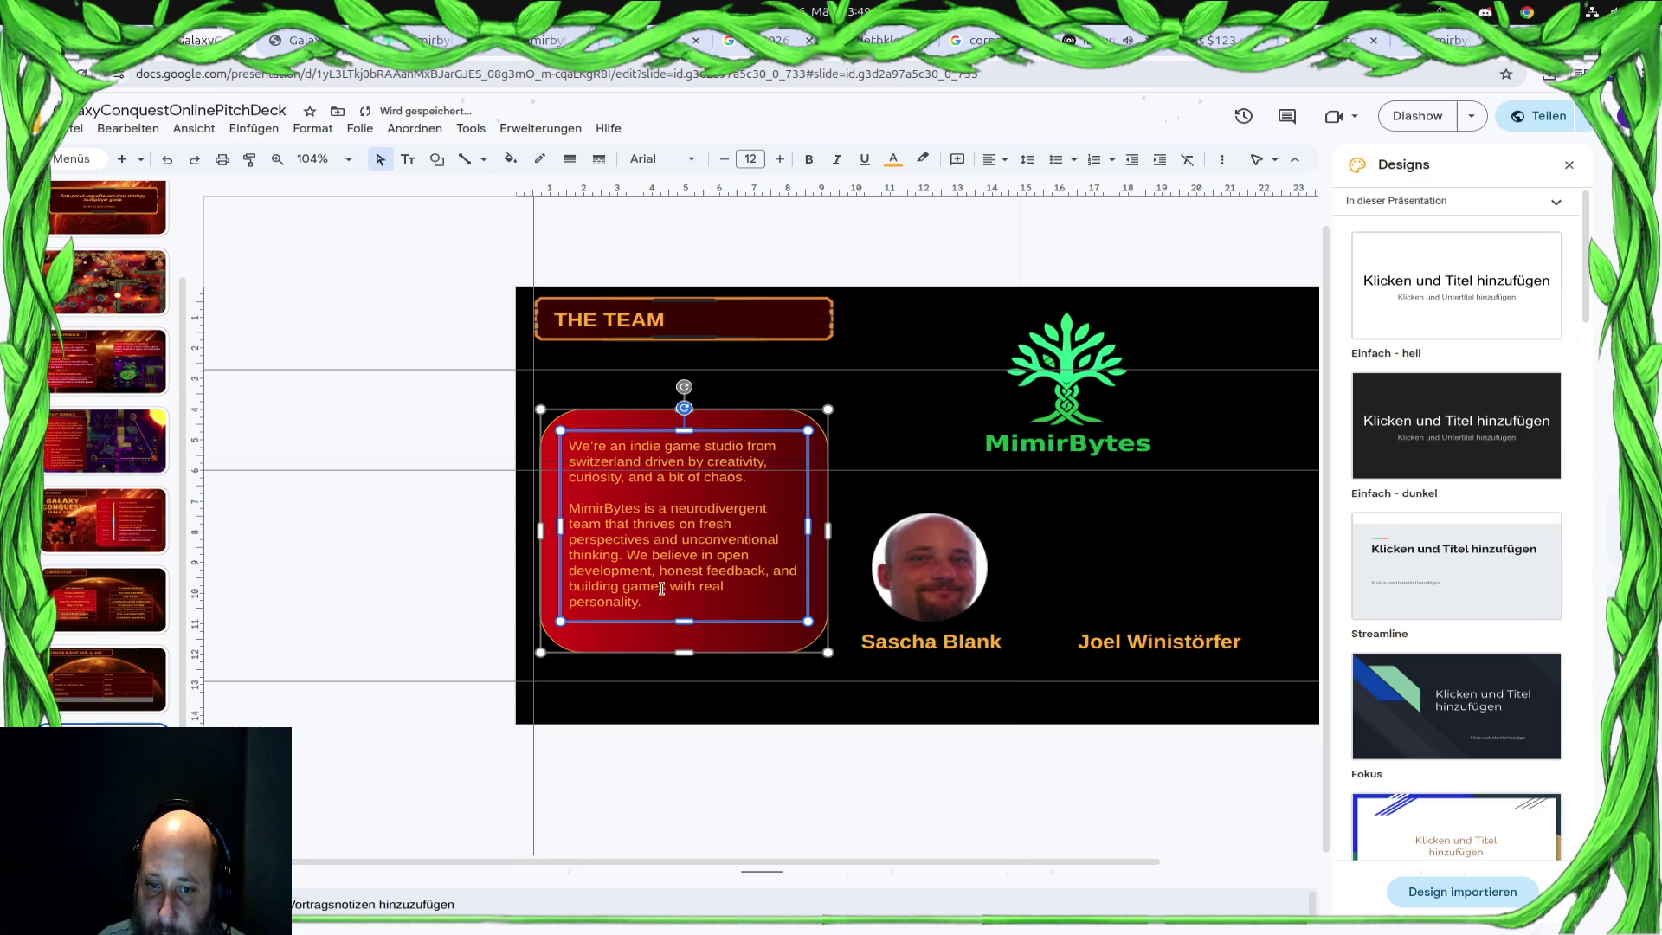
drag(643, 594, 558, 434)
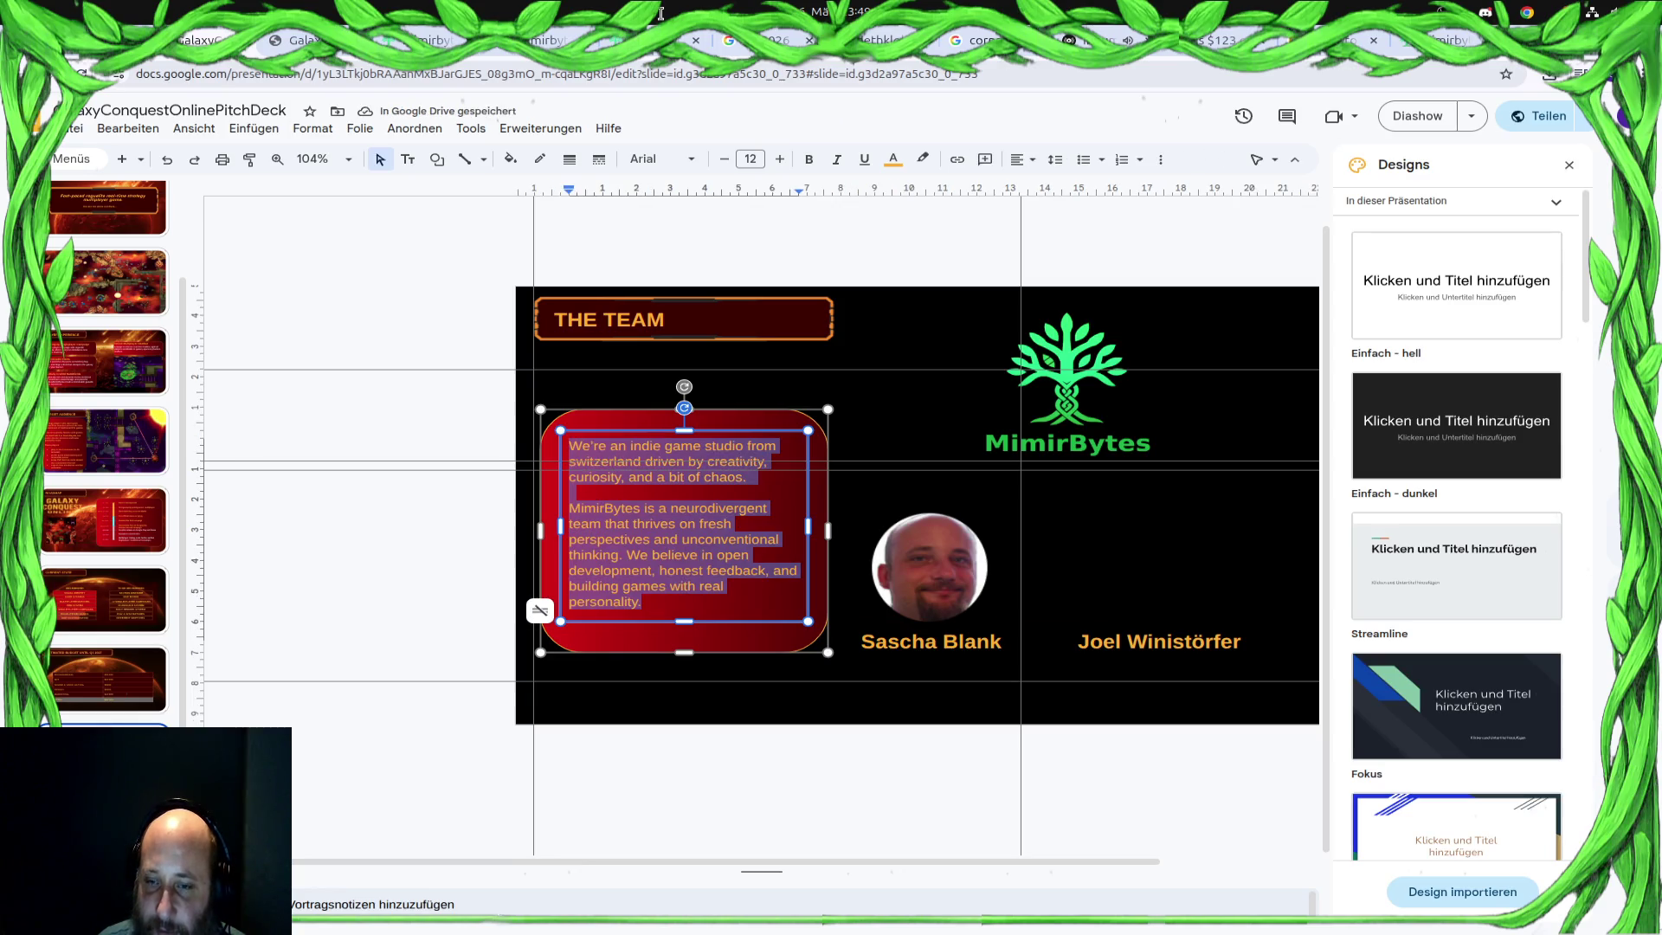
click(749, 158)
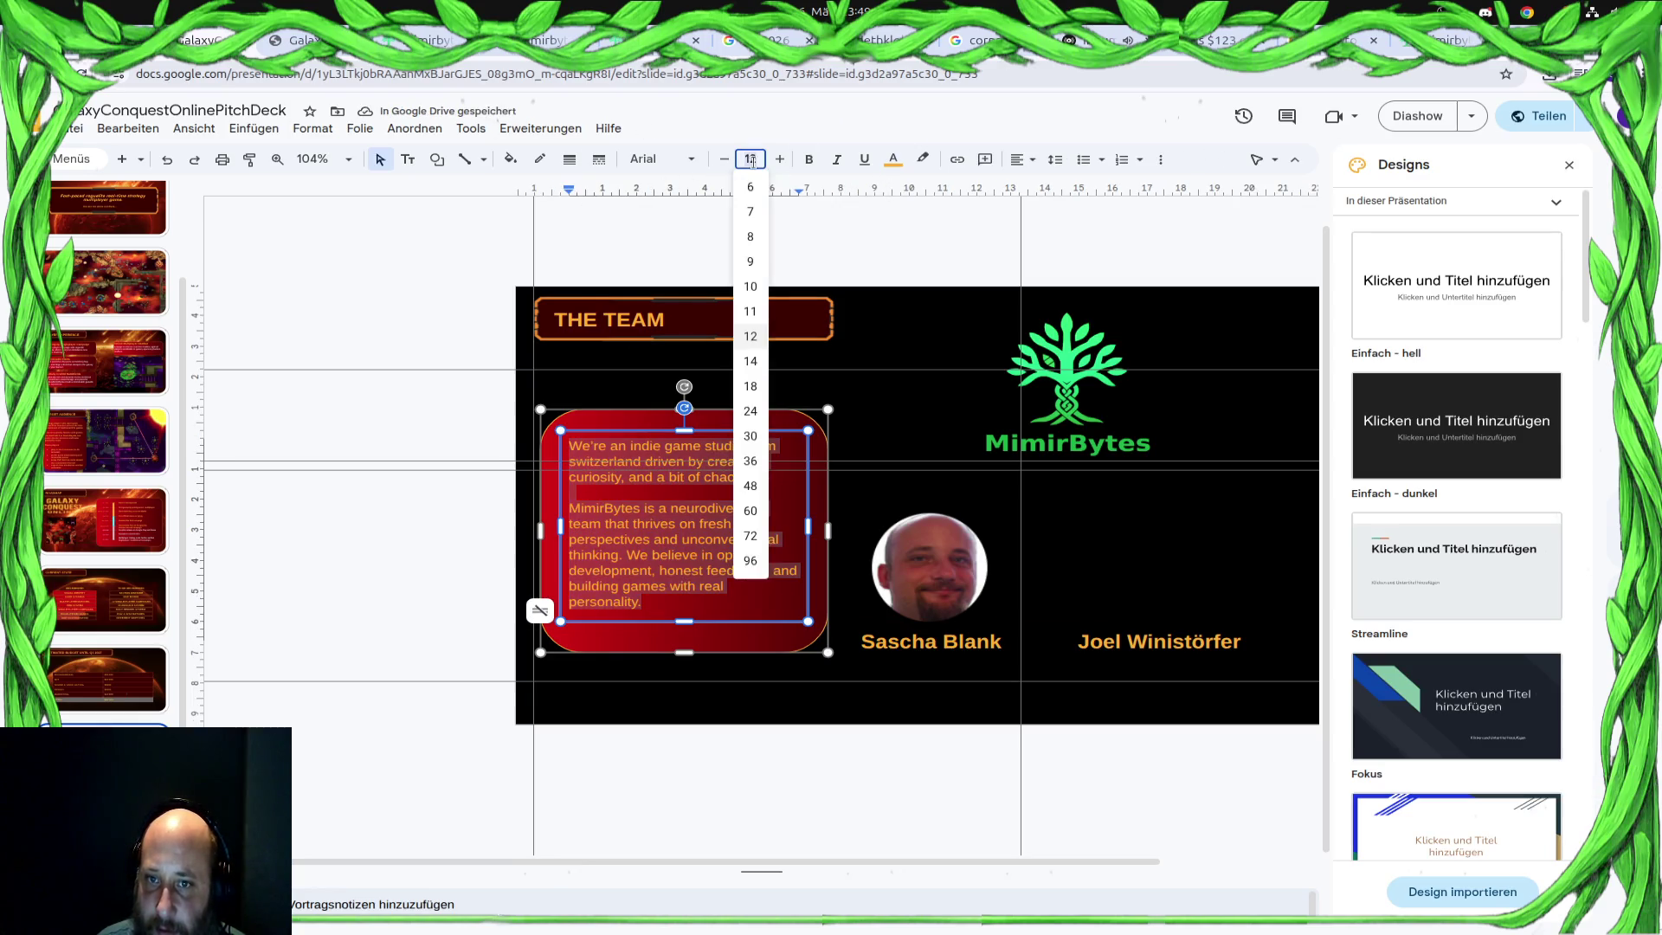
text(14)
key(Return)
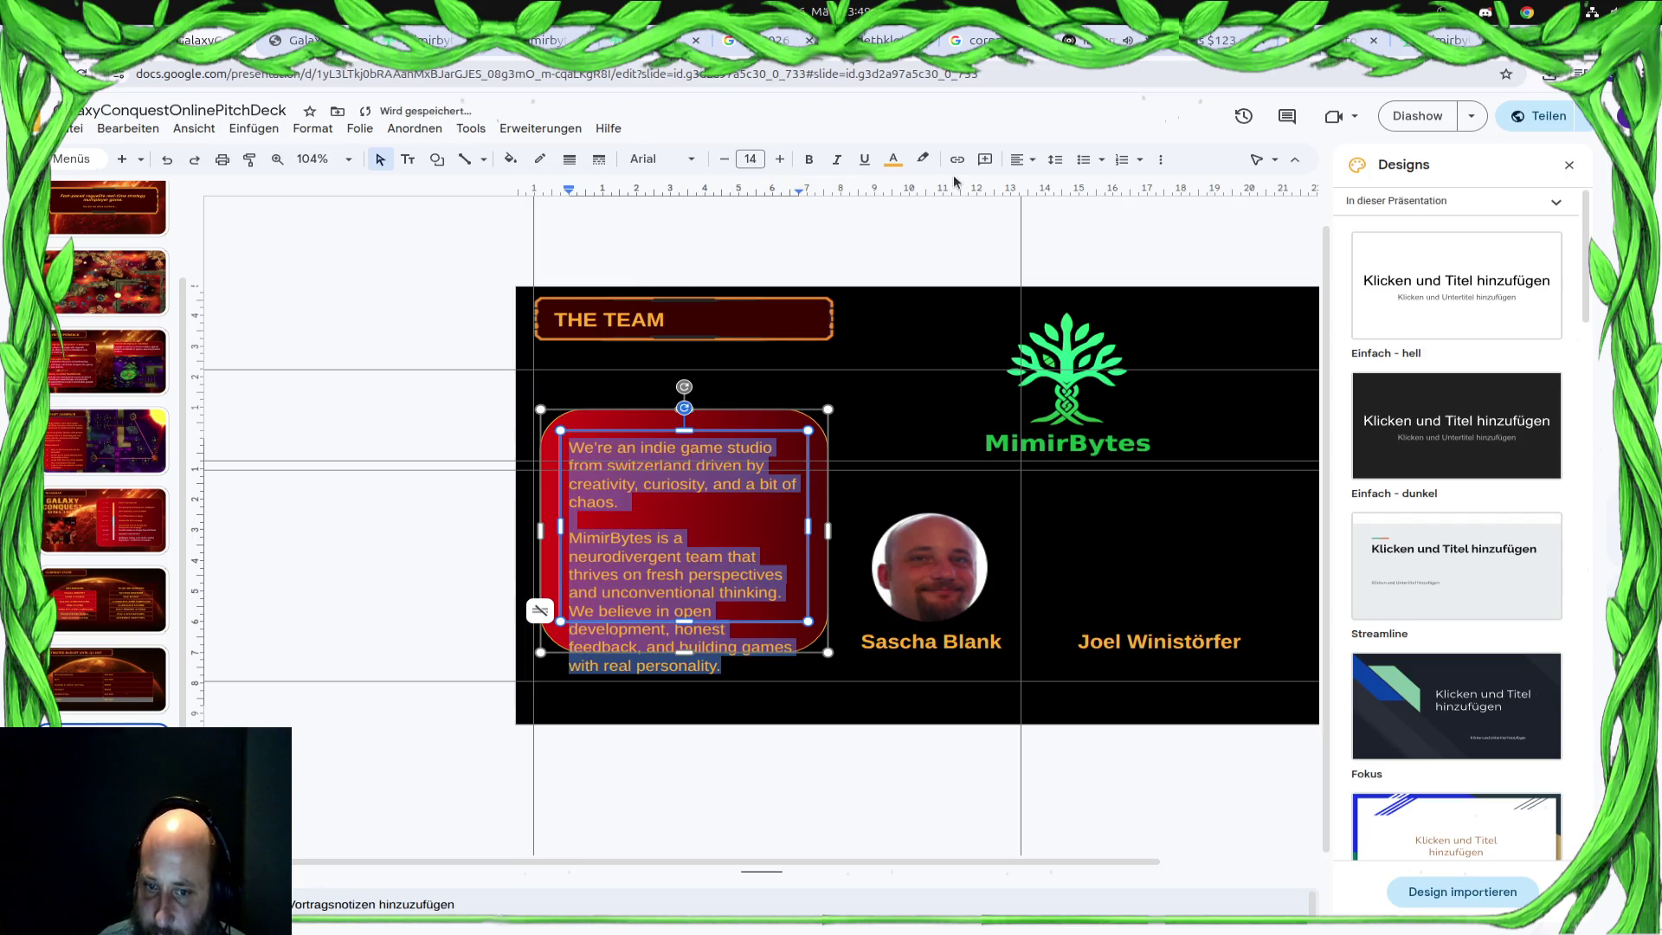
Extend the red shape upward toward the title and make the box's text bold
click(734, 410)
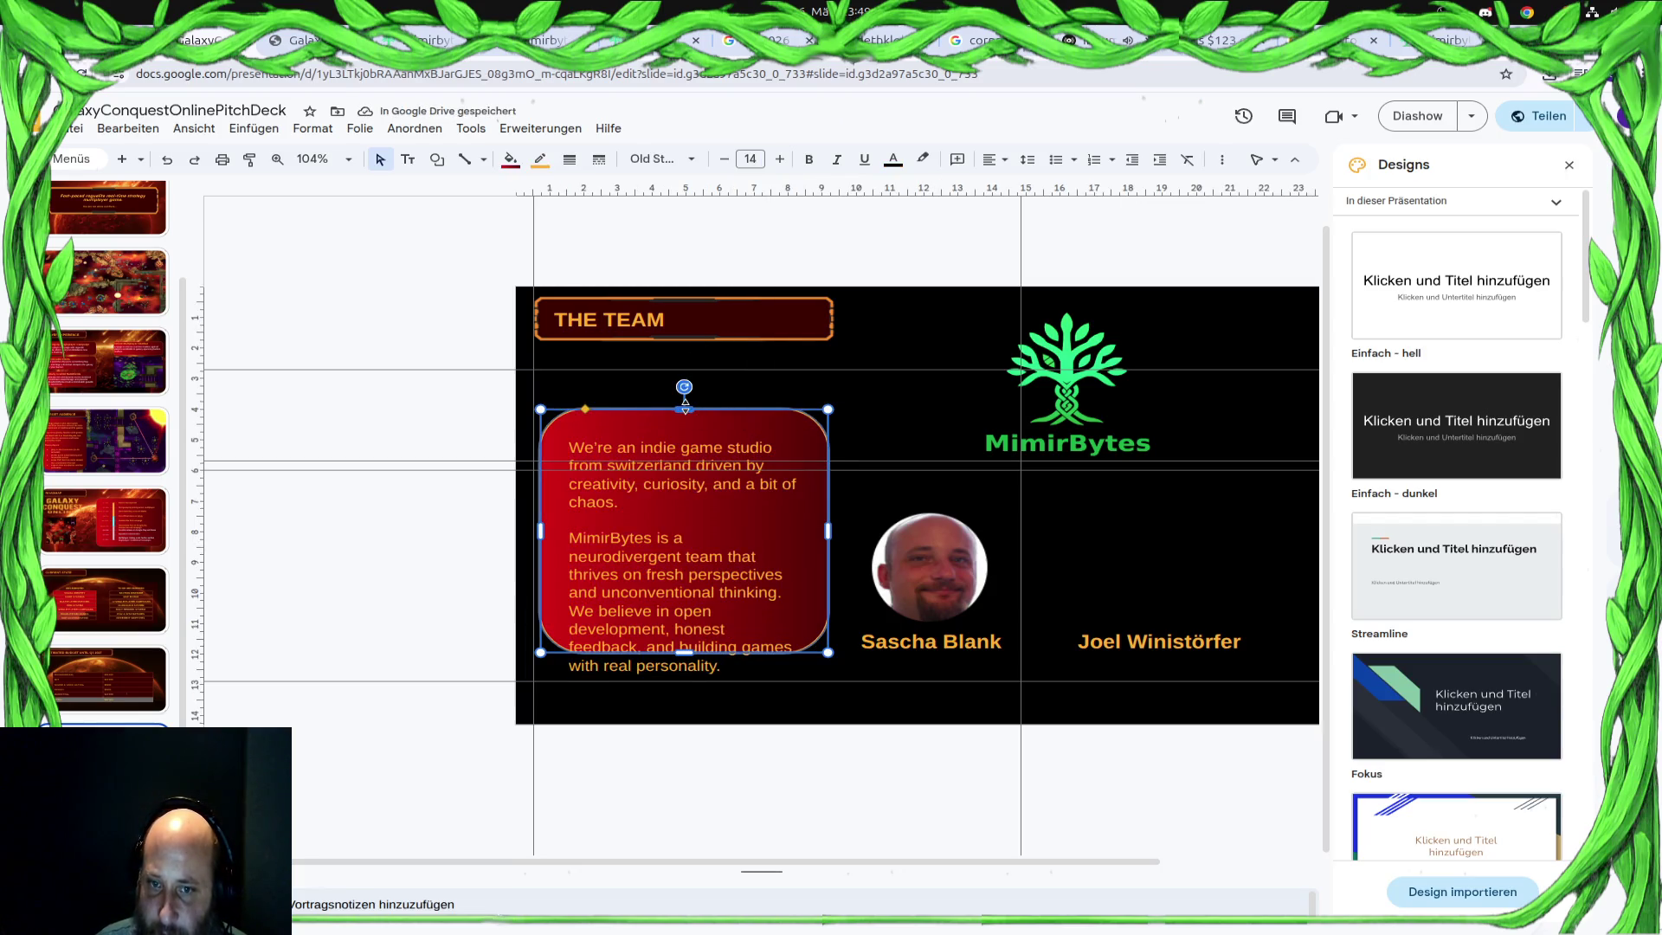
drag(684, 411, 680, 352)
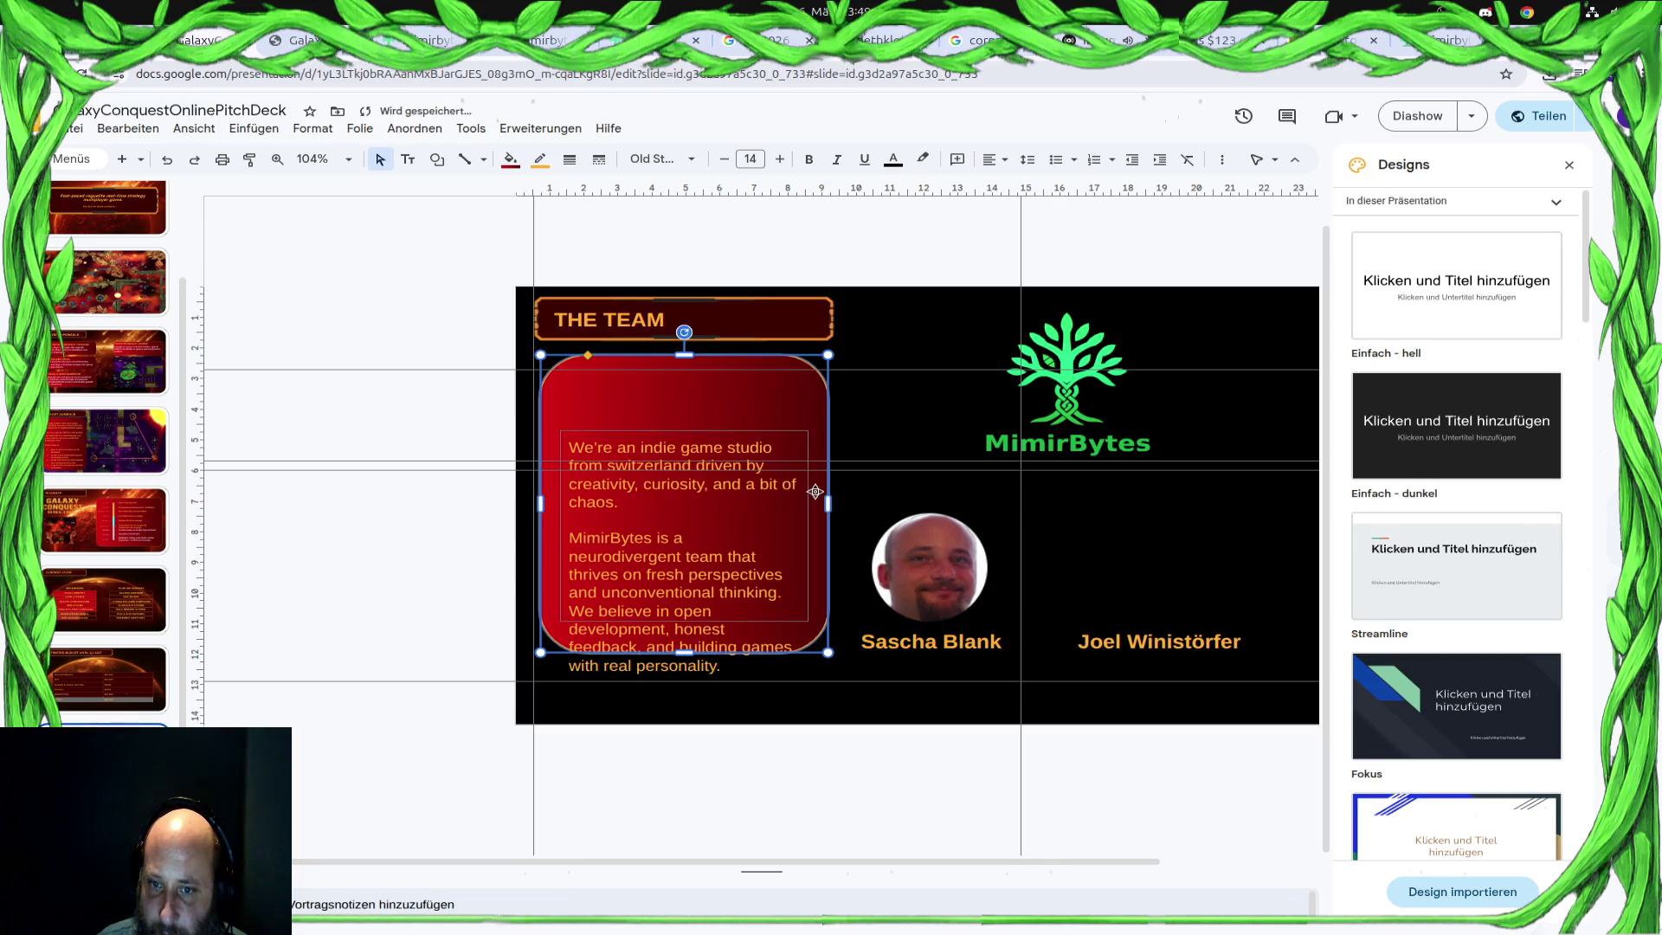
click(683, 519)
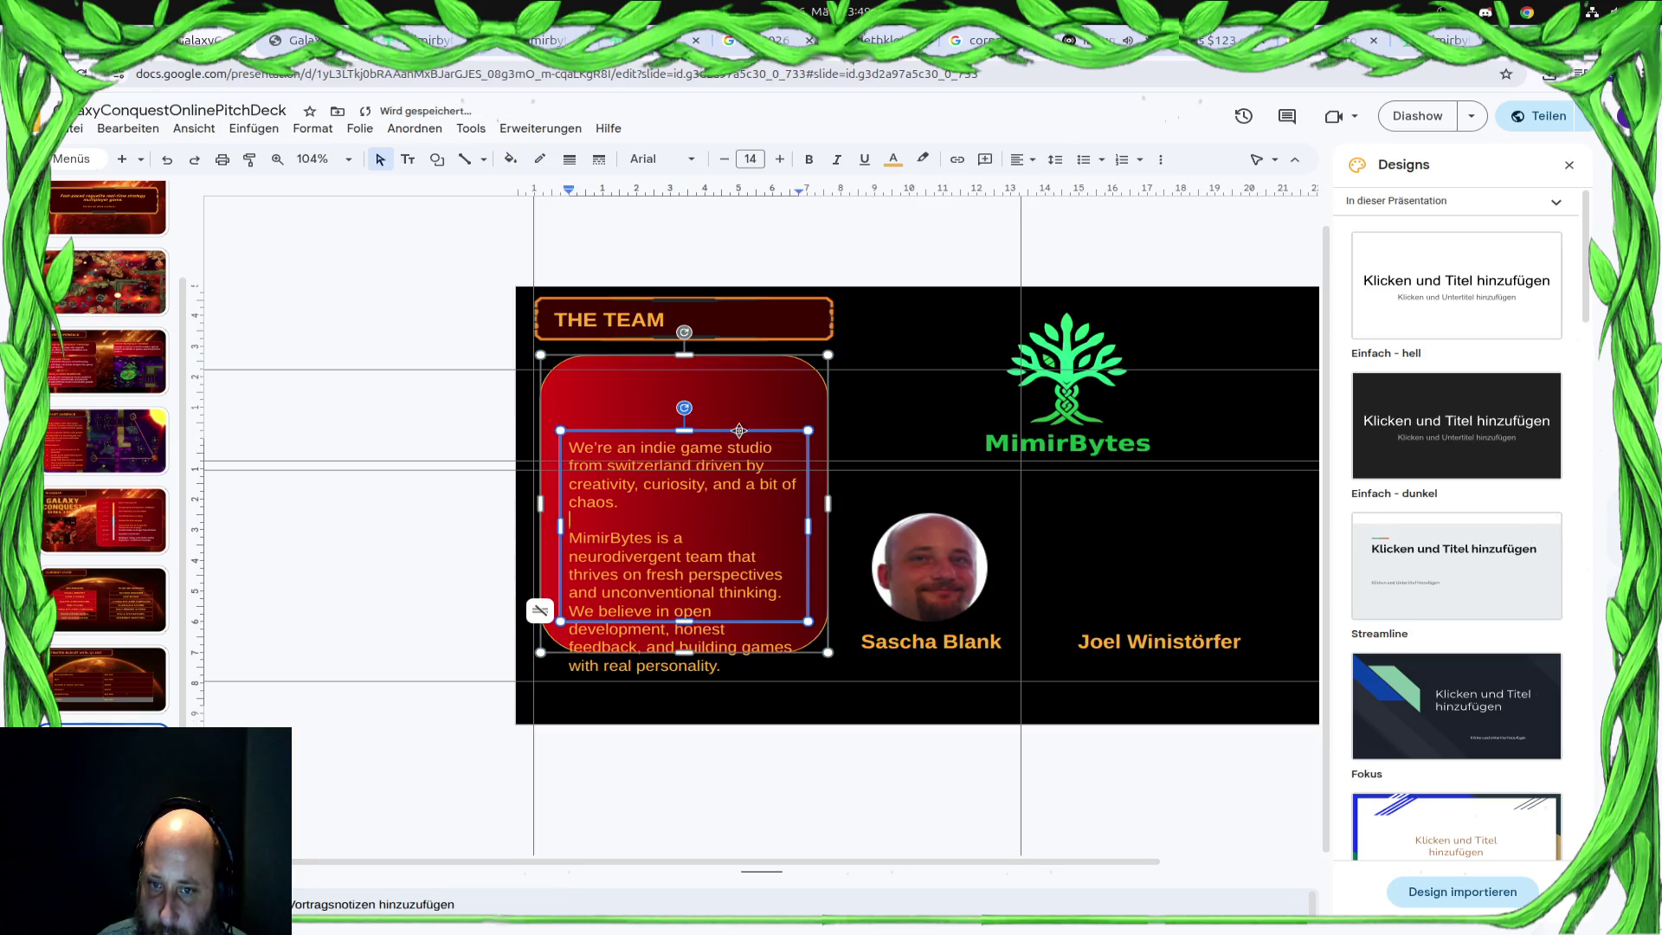
click(685, 430)
drag(674, 370, 685, 370)
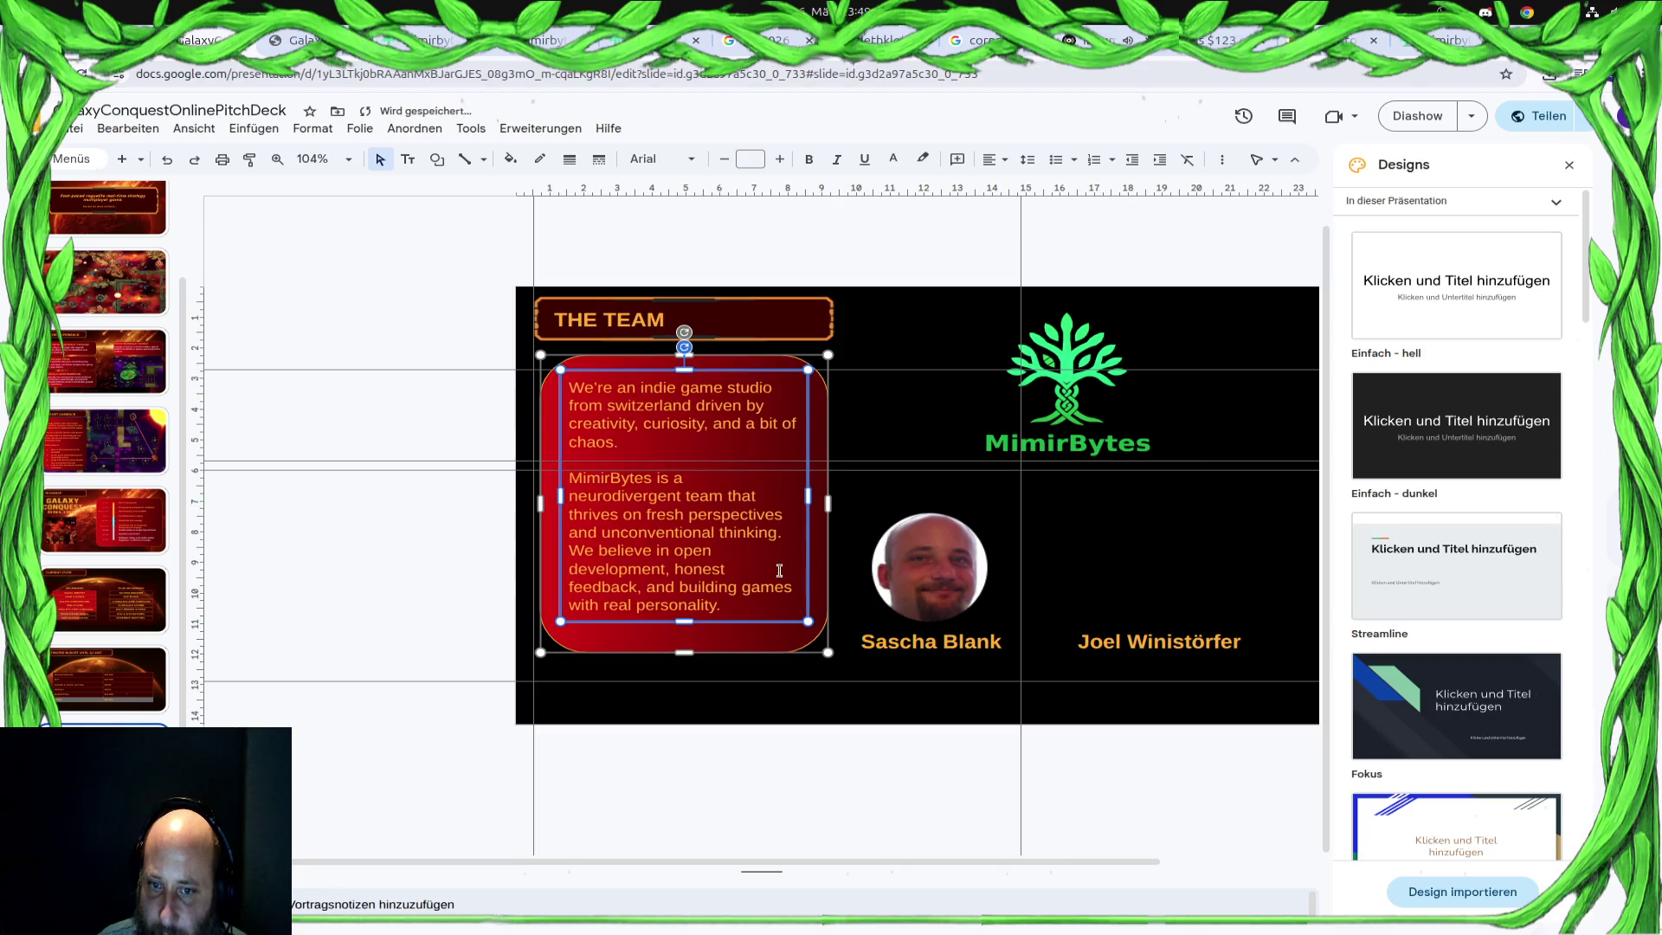
key(Return)
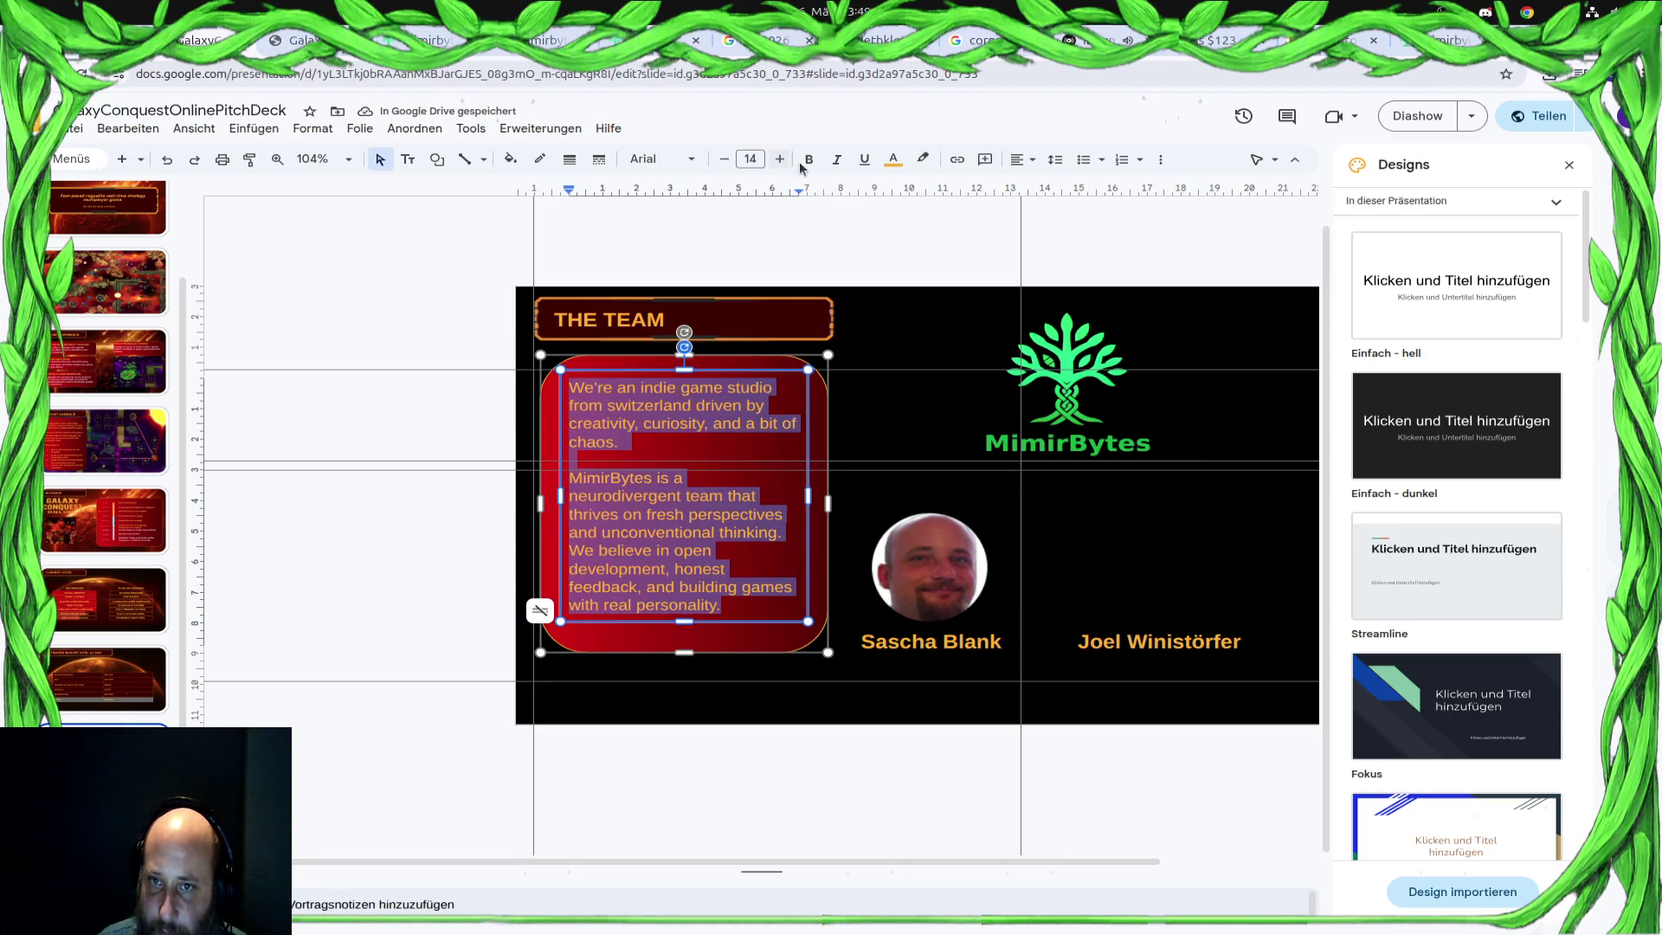
key(ctrl+b)
click(766, 550)
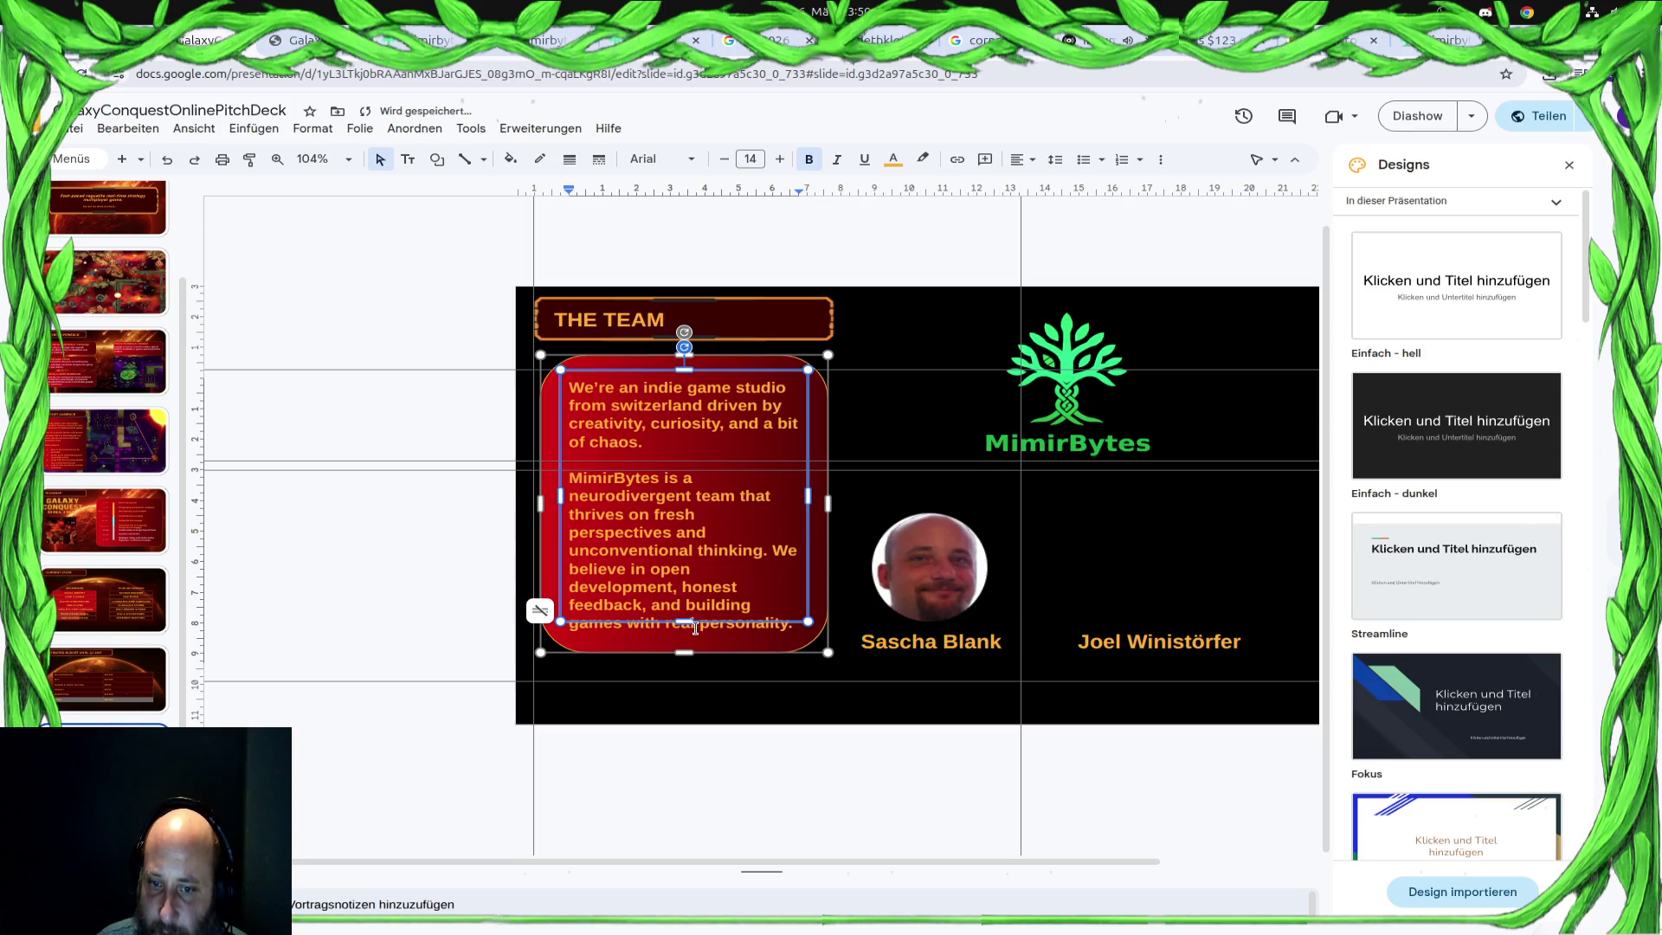
key(Escape)
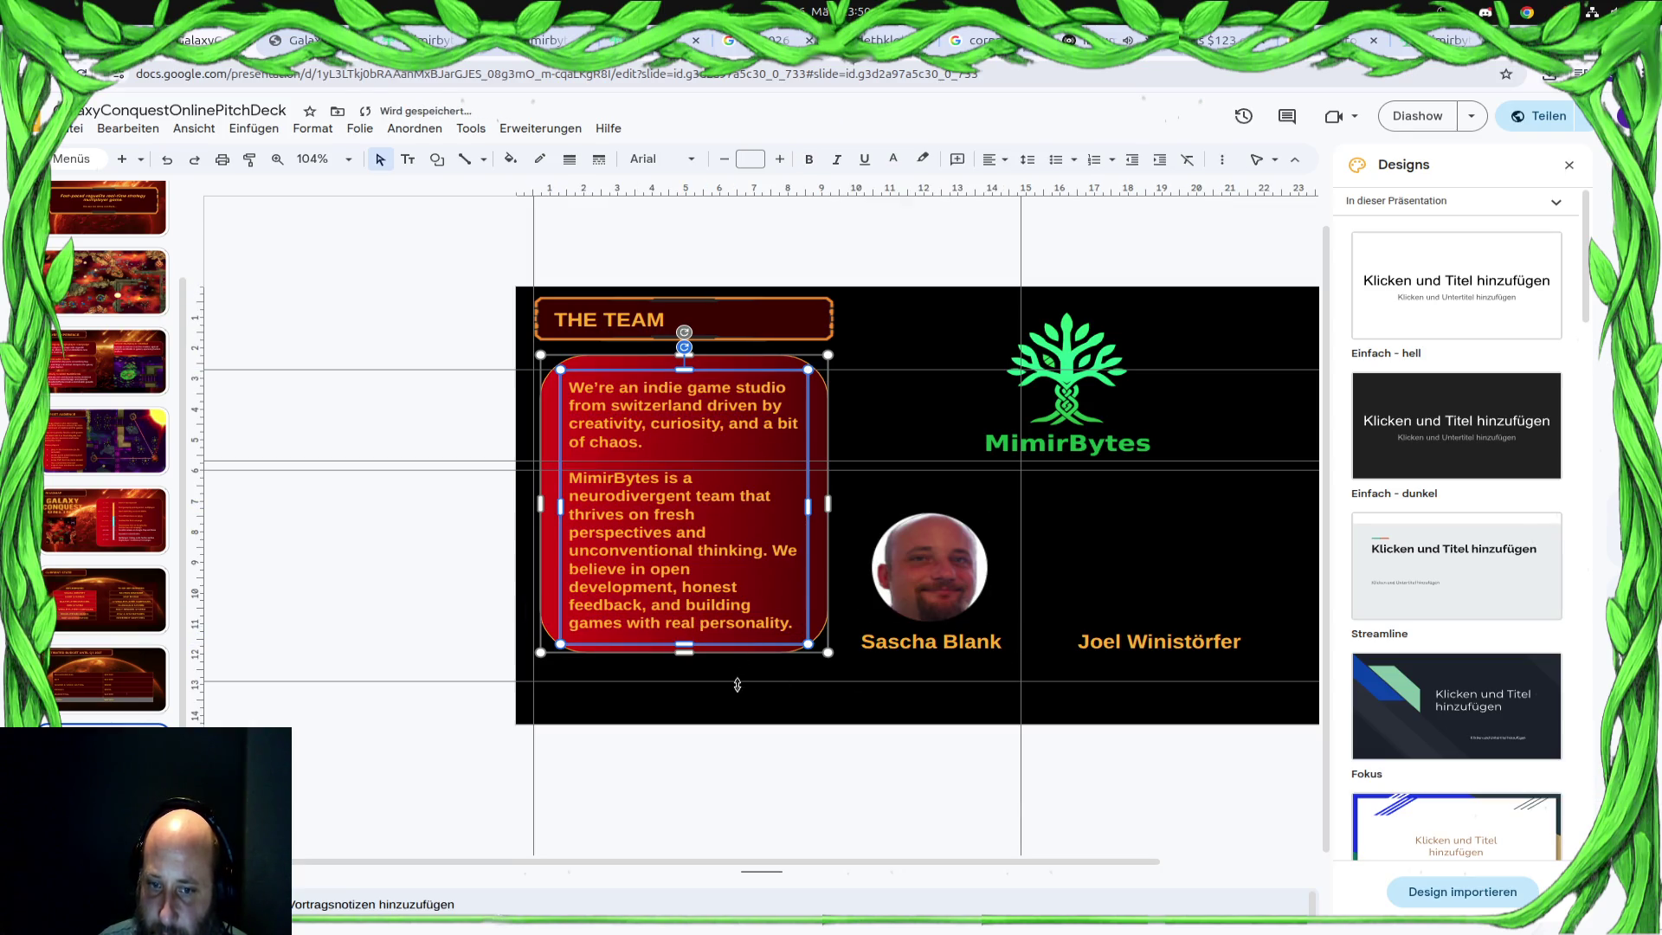
click(789, 791)
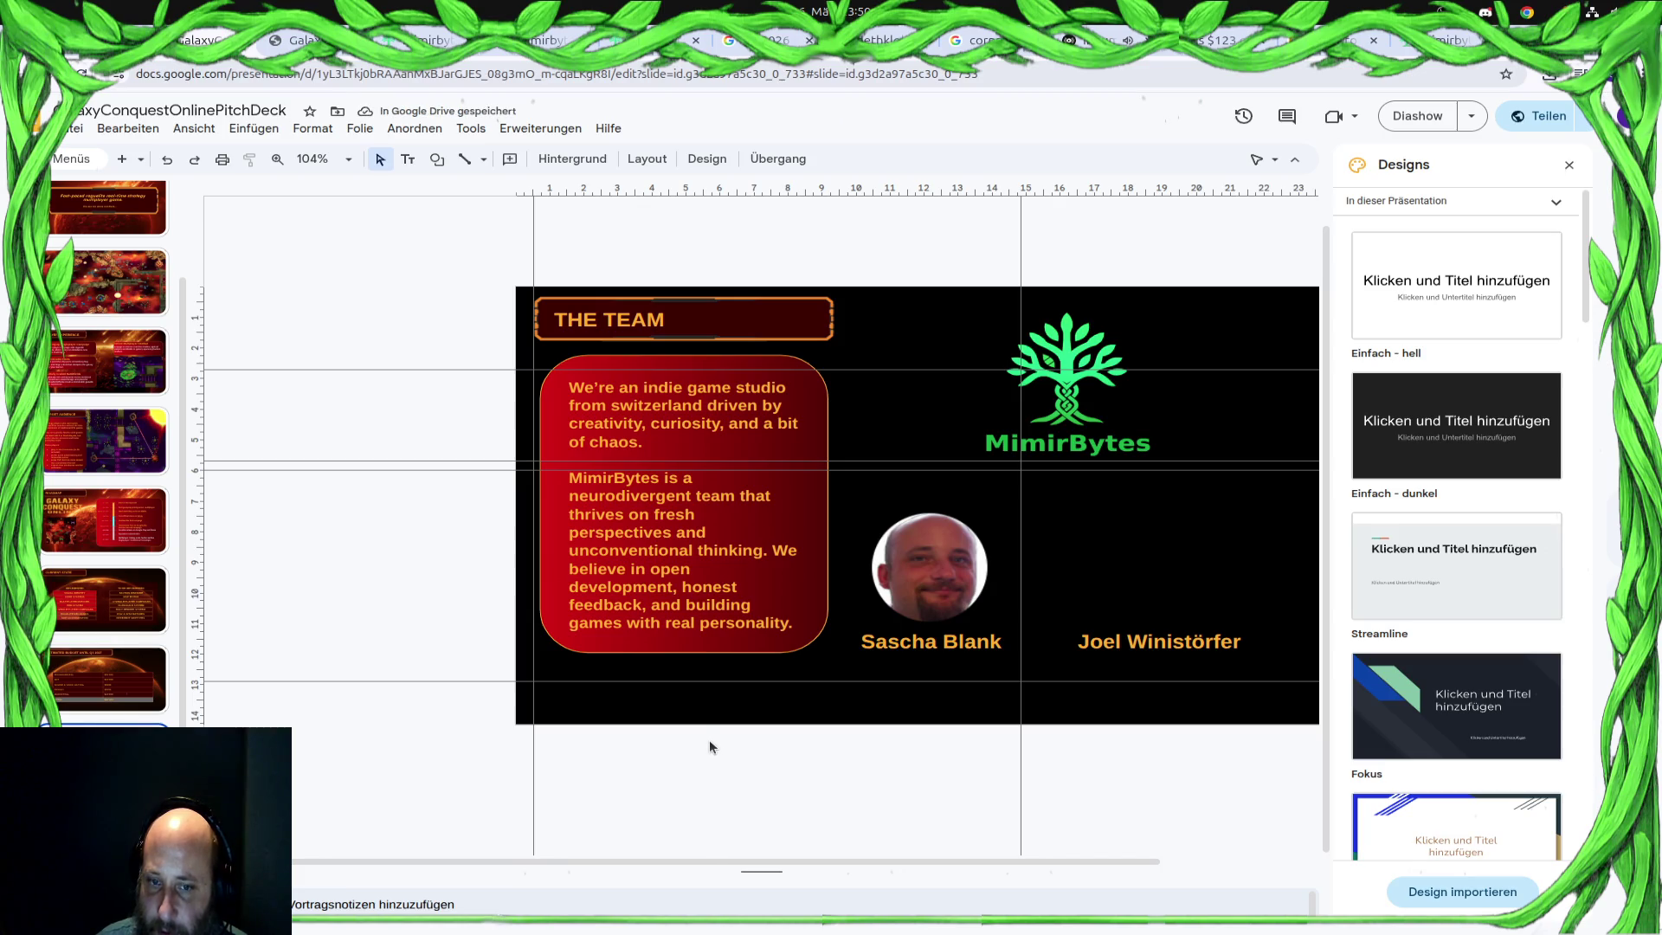
Widen the red box on both sides, aligning its right edge to a new vertical guide
click(546, 499)
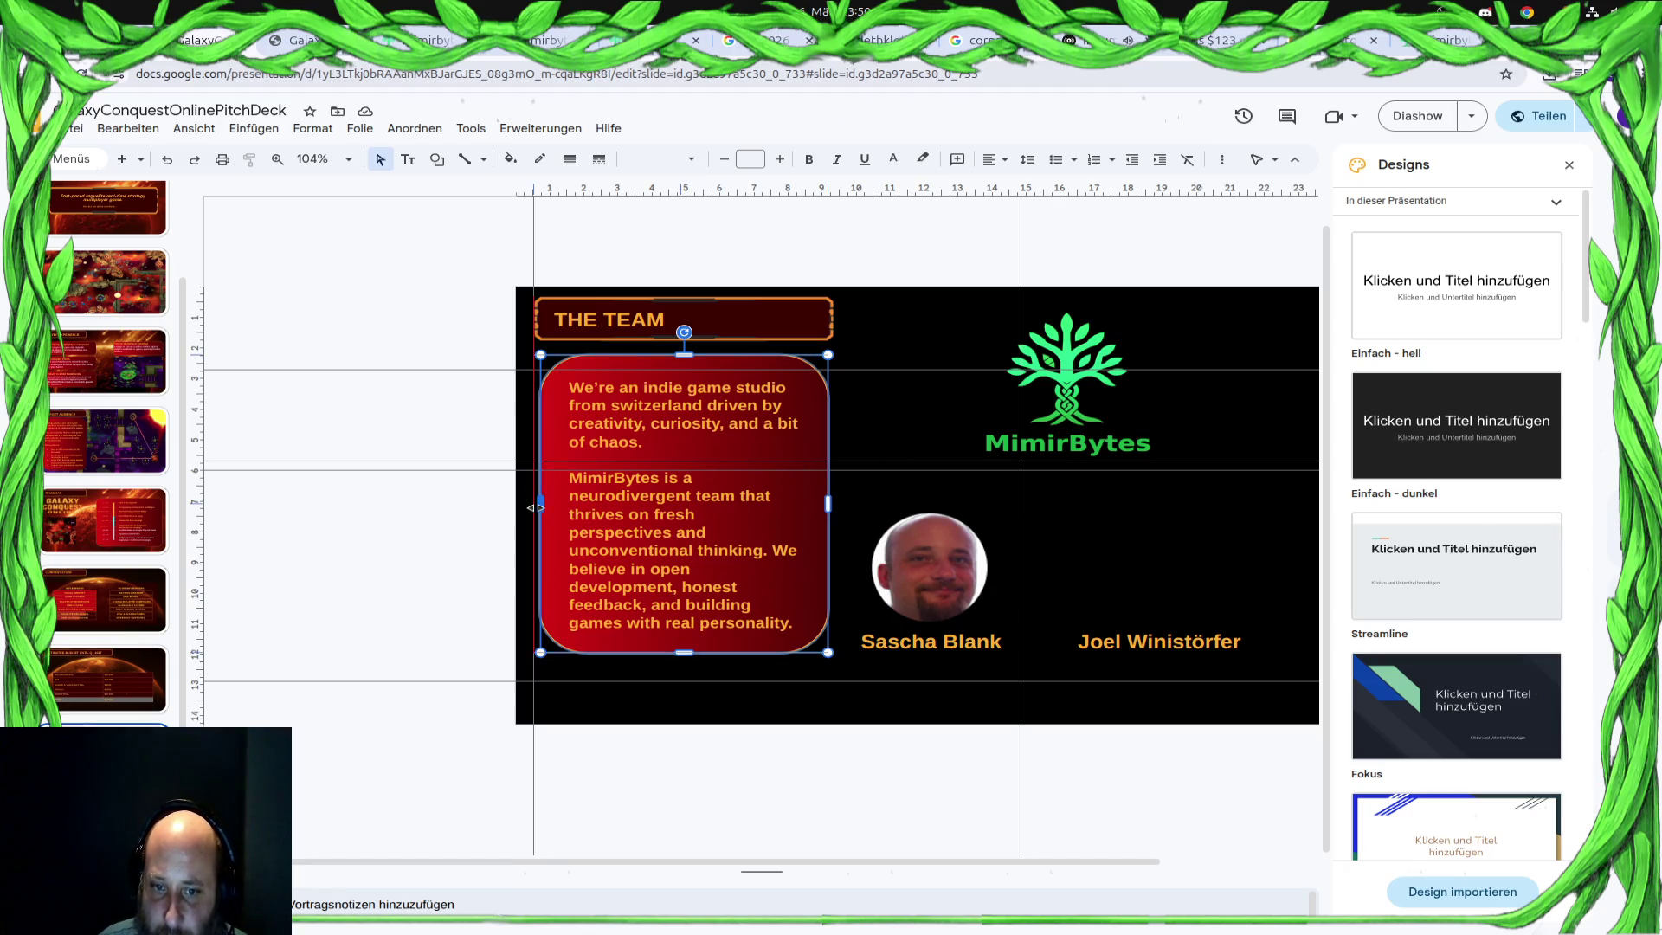
drag(534, 507, 527, 507)
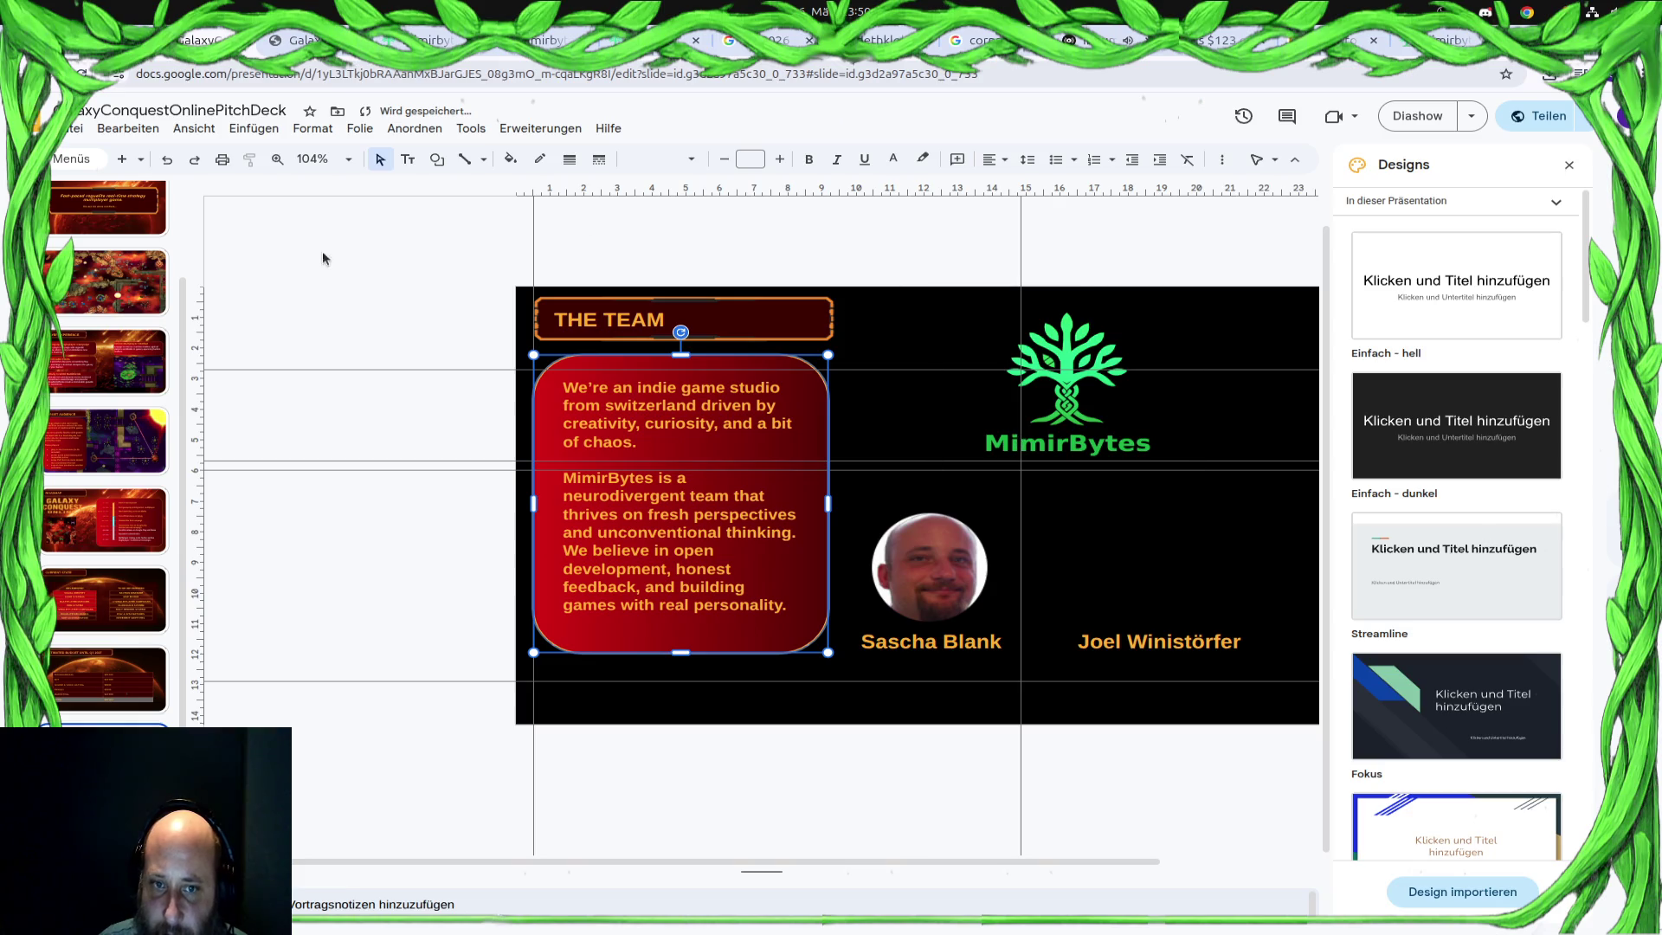
drag(194, 316, 837, 329)
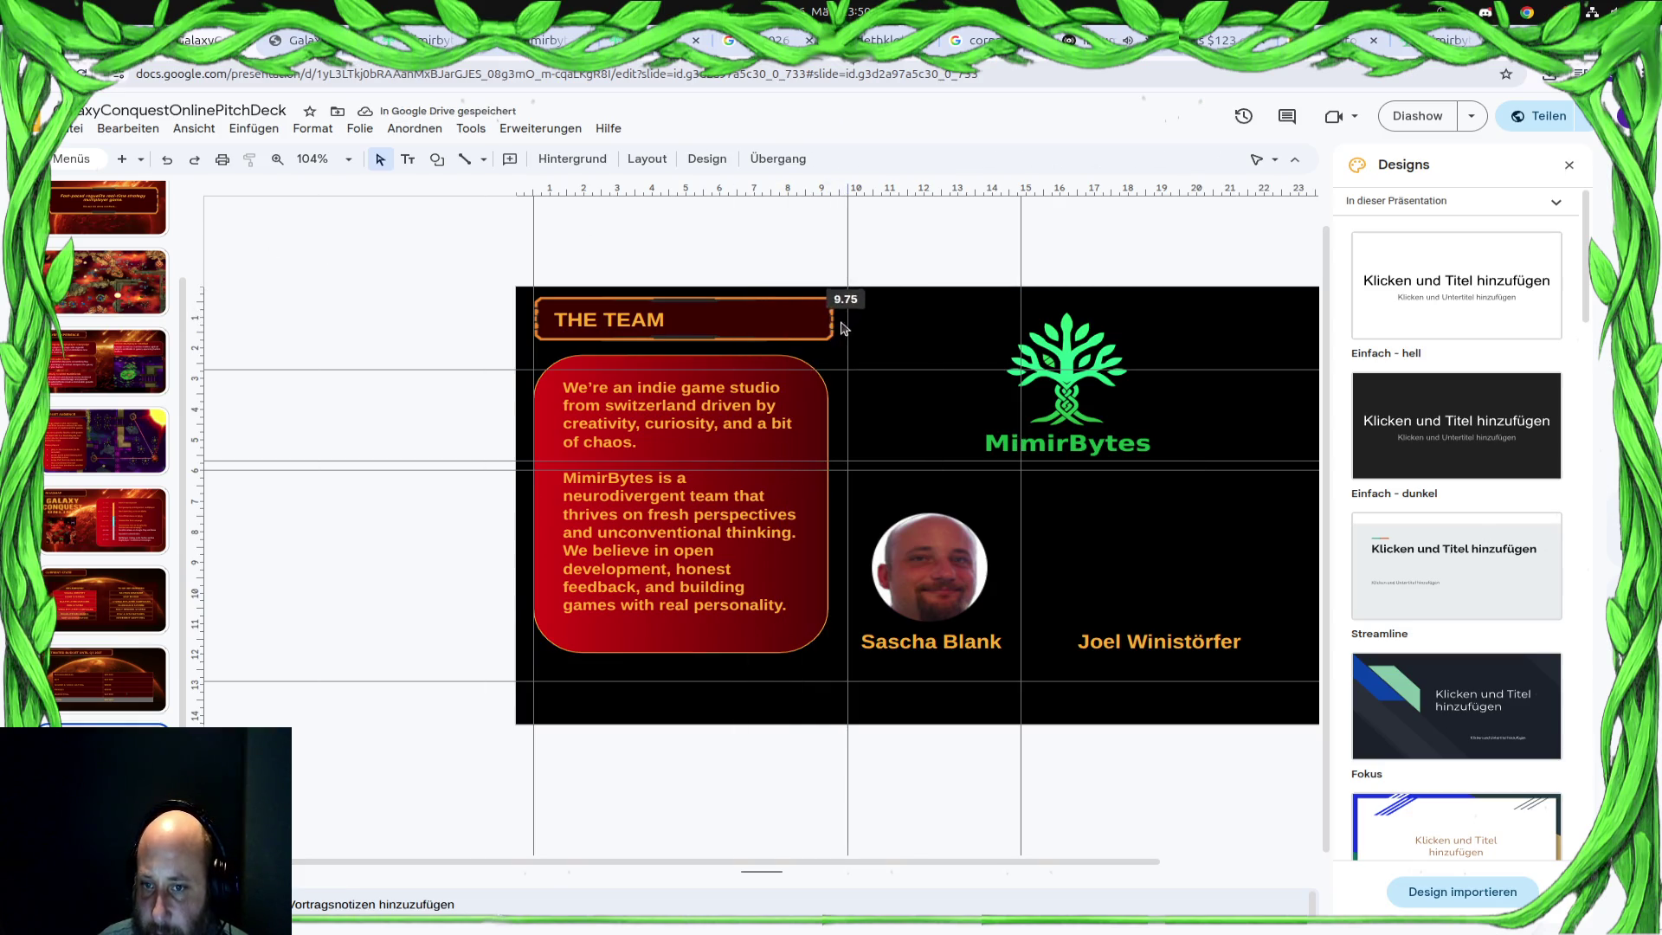
click(815, 560)
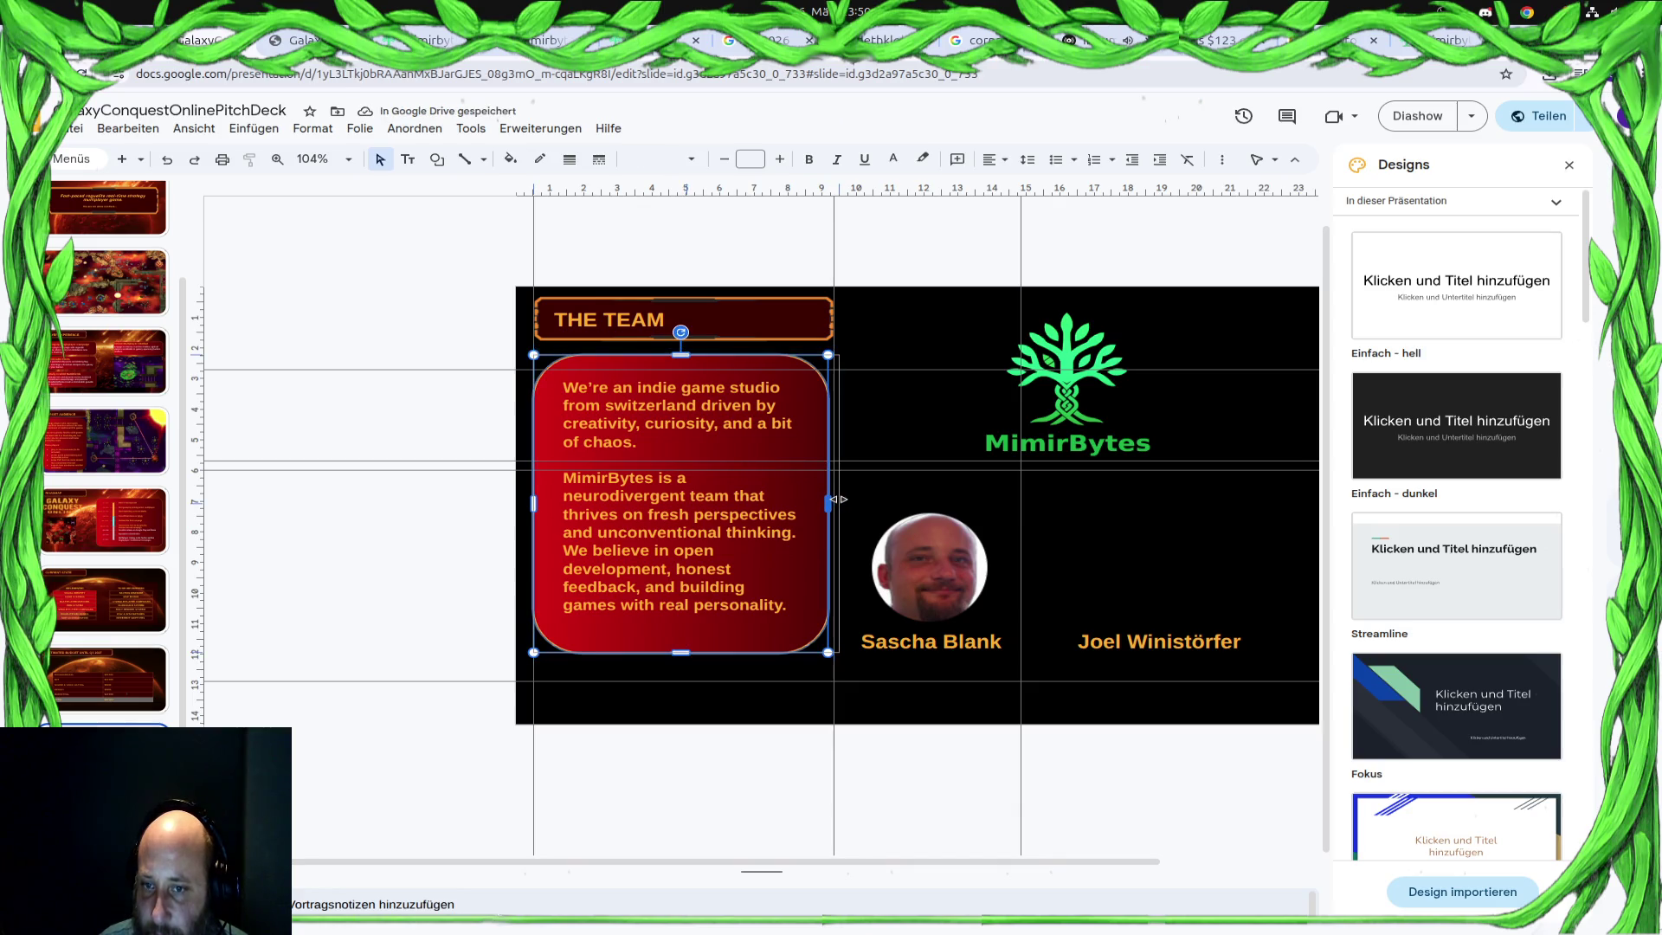
drag(828, 500, 834, 499)
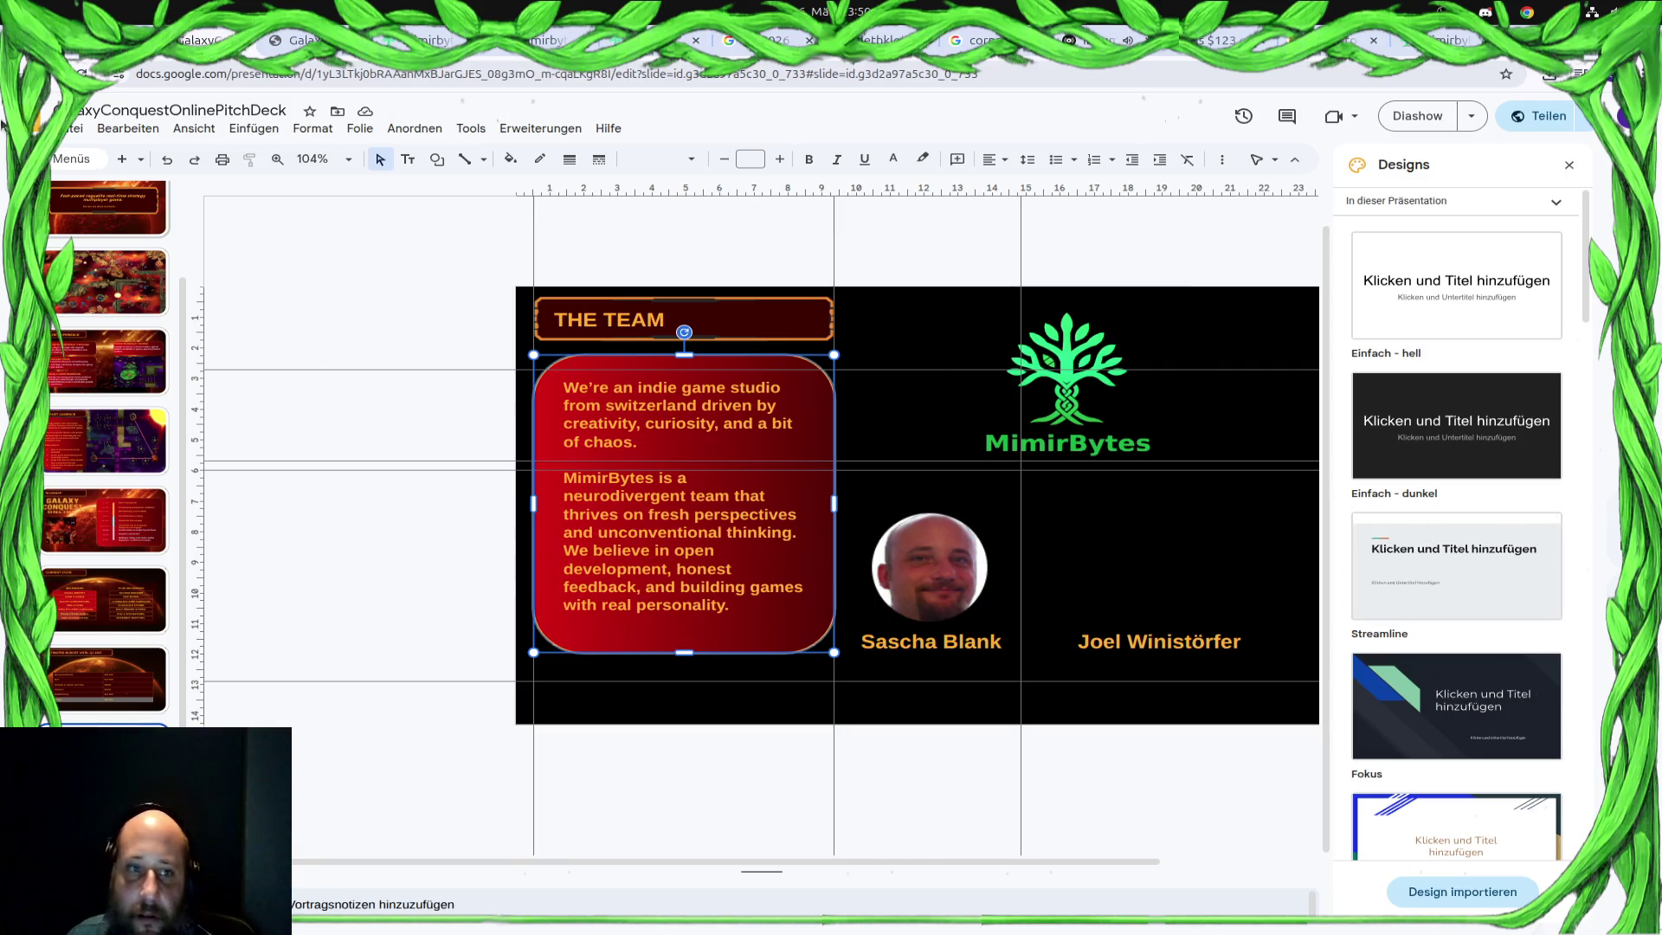
click(71, 130)
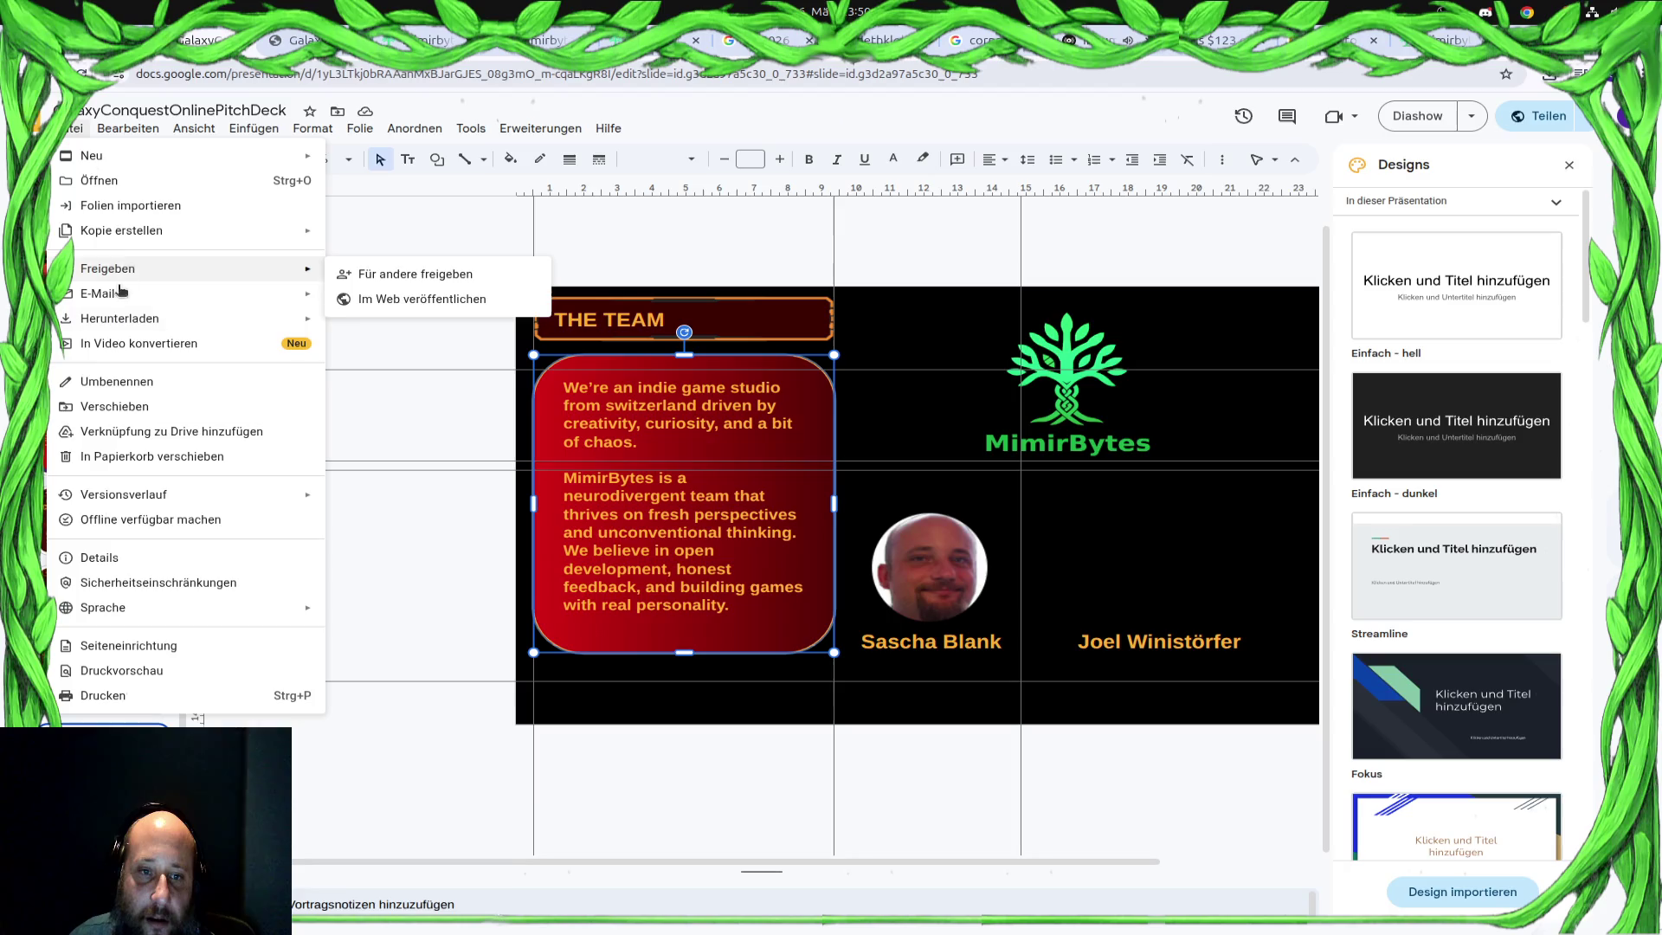
mouse_move(120, 319)
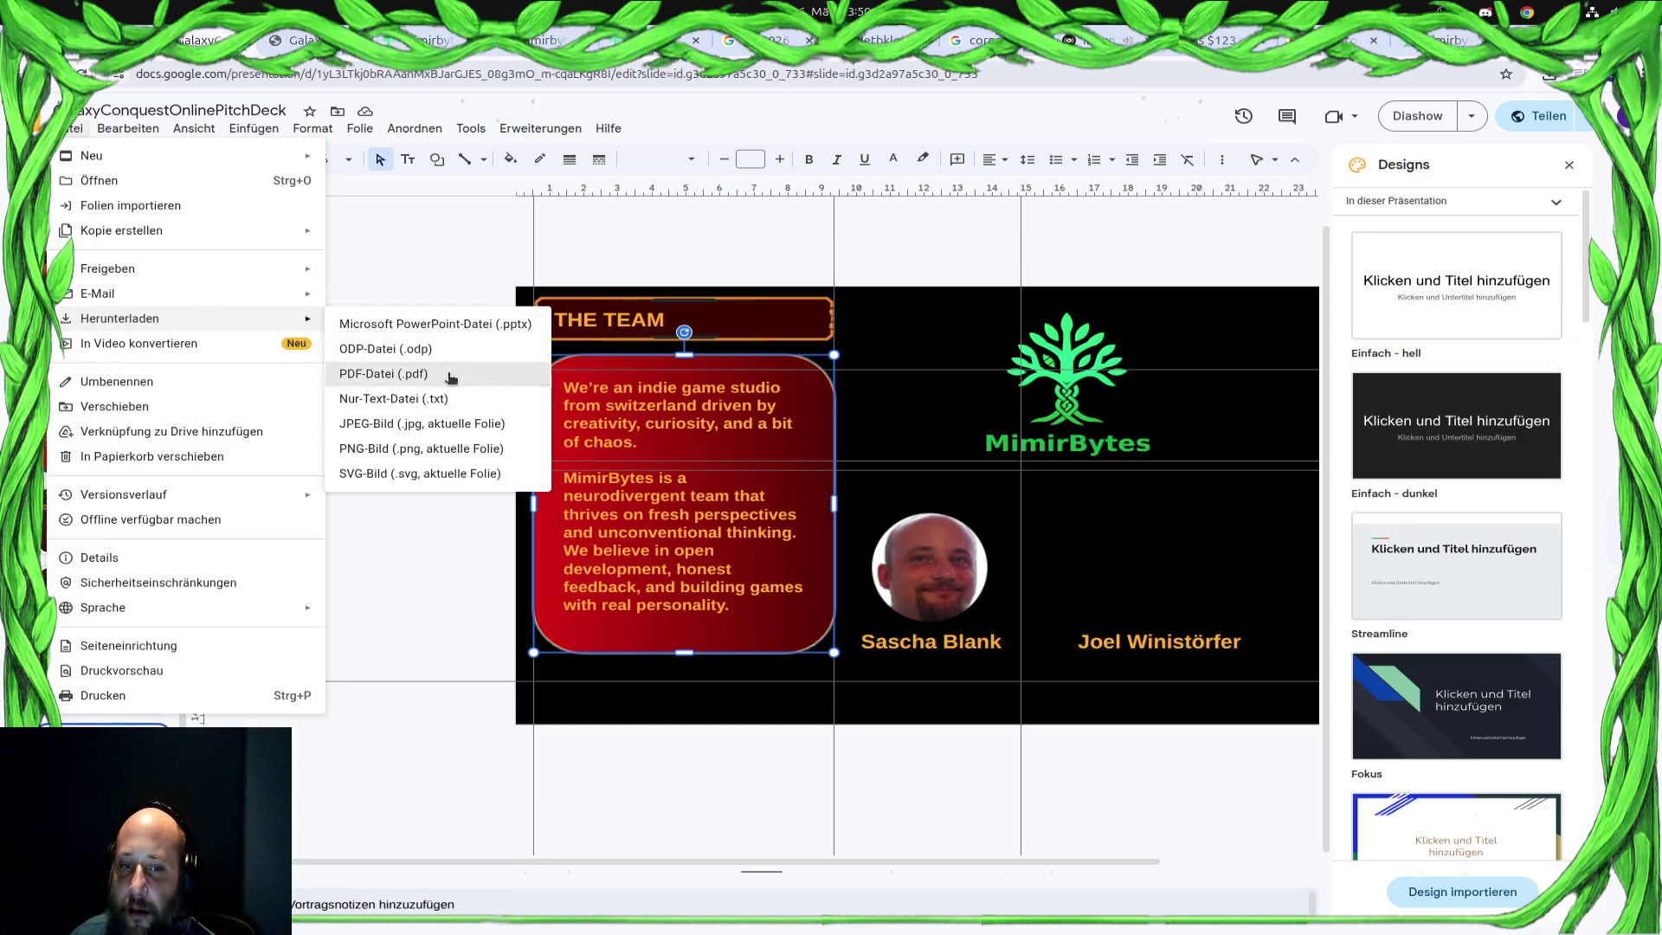
Download the revised deck as PDF-Datei and open the exported file
click(448, 373)
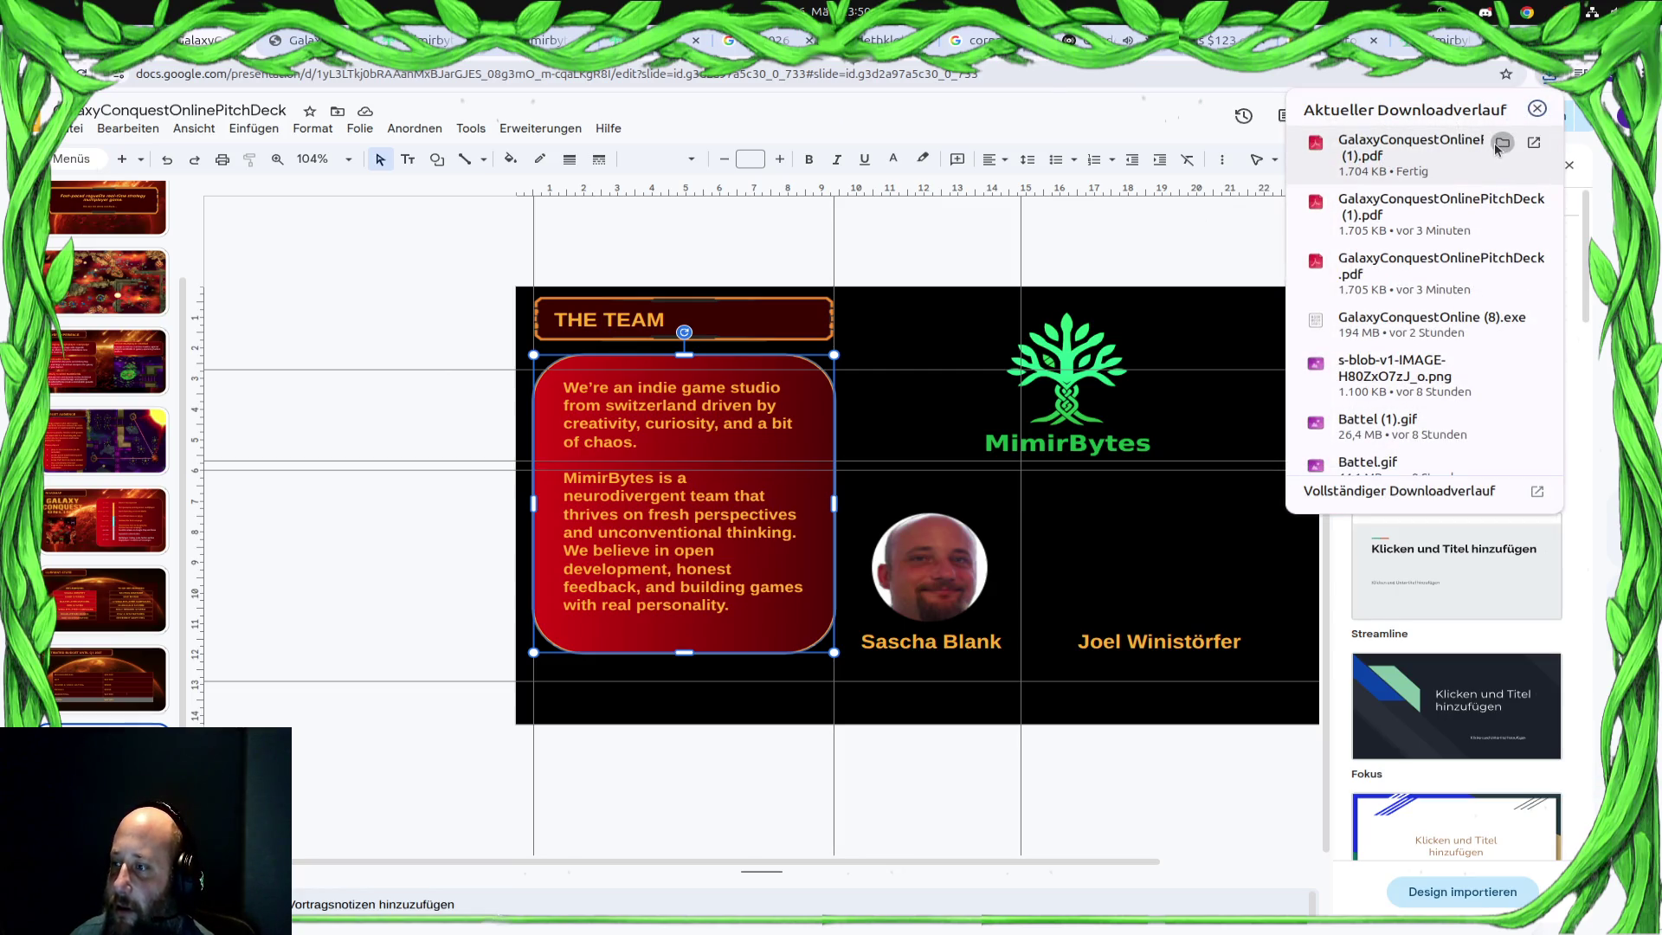
click(1499, 143)
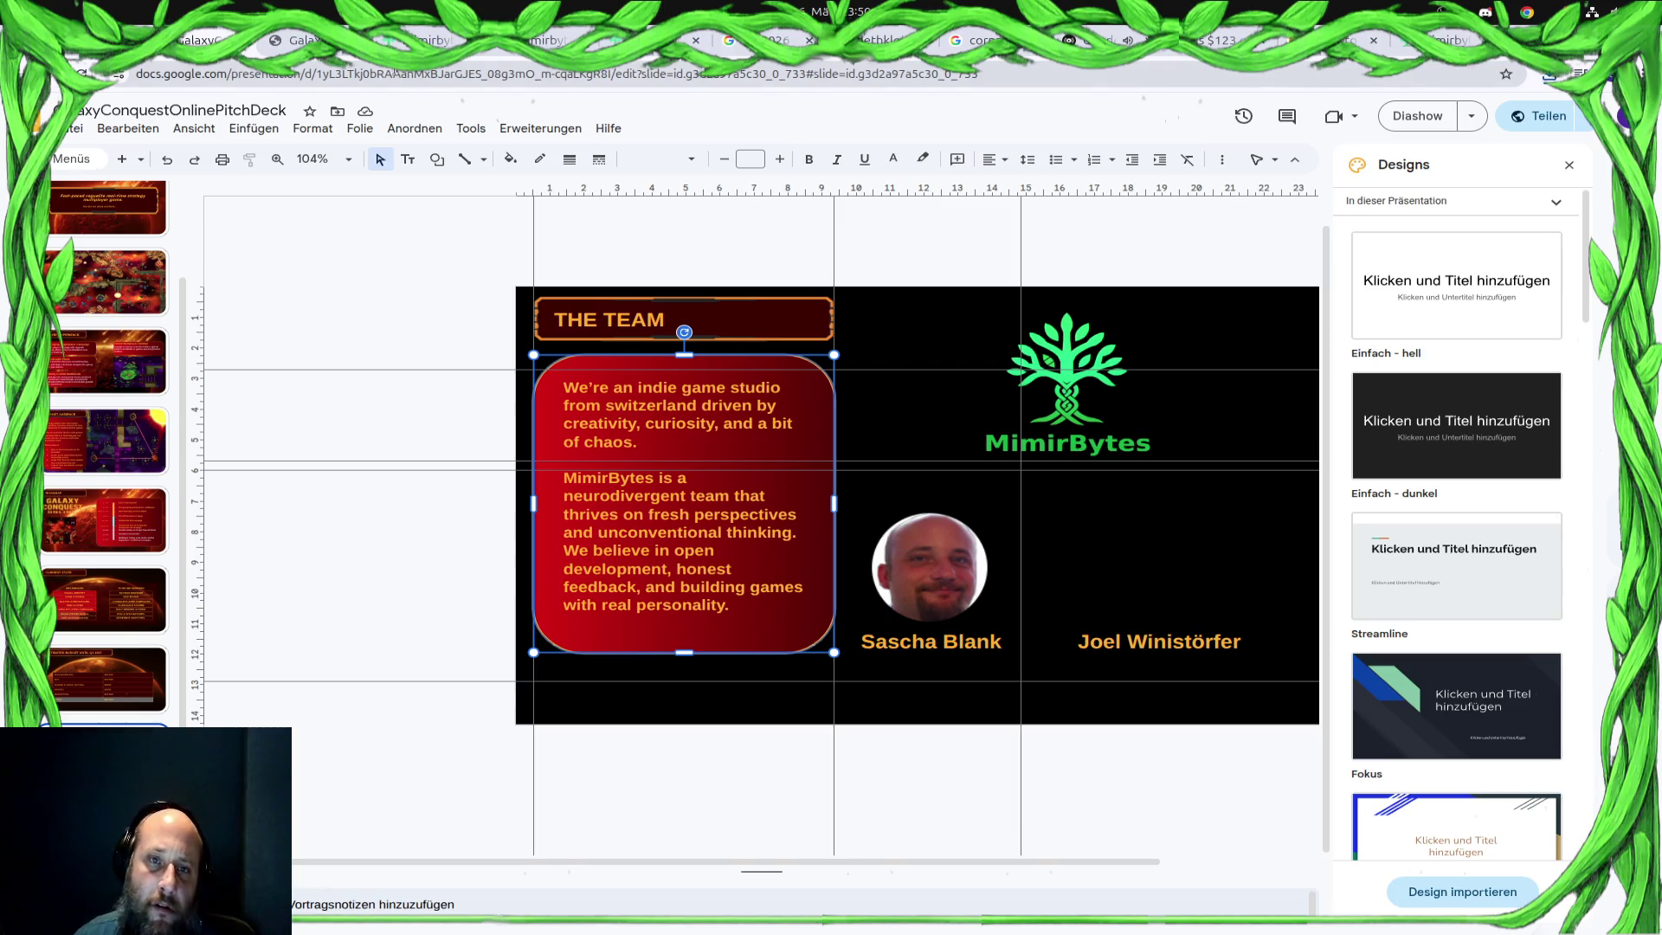
click(312, 39)
View the exported pitch-deck PDF tab, then switch to the mimirbytes.ch tab
click(429, 34)
click(278, 40)
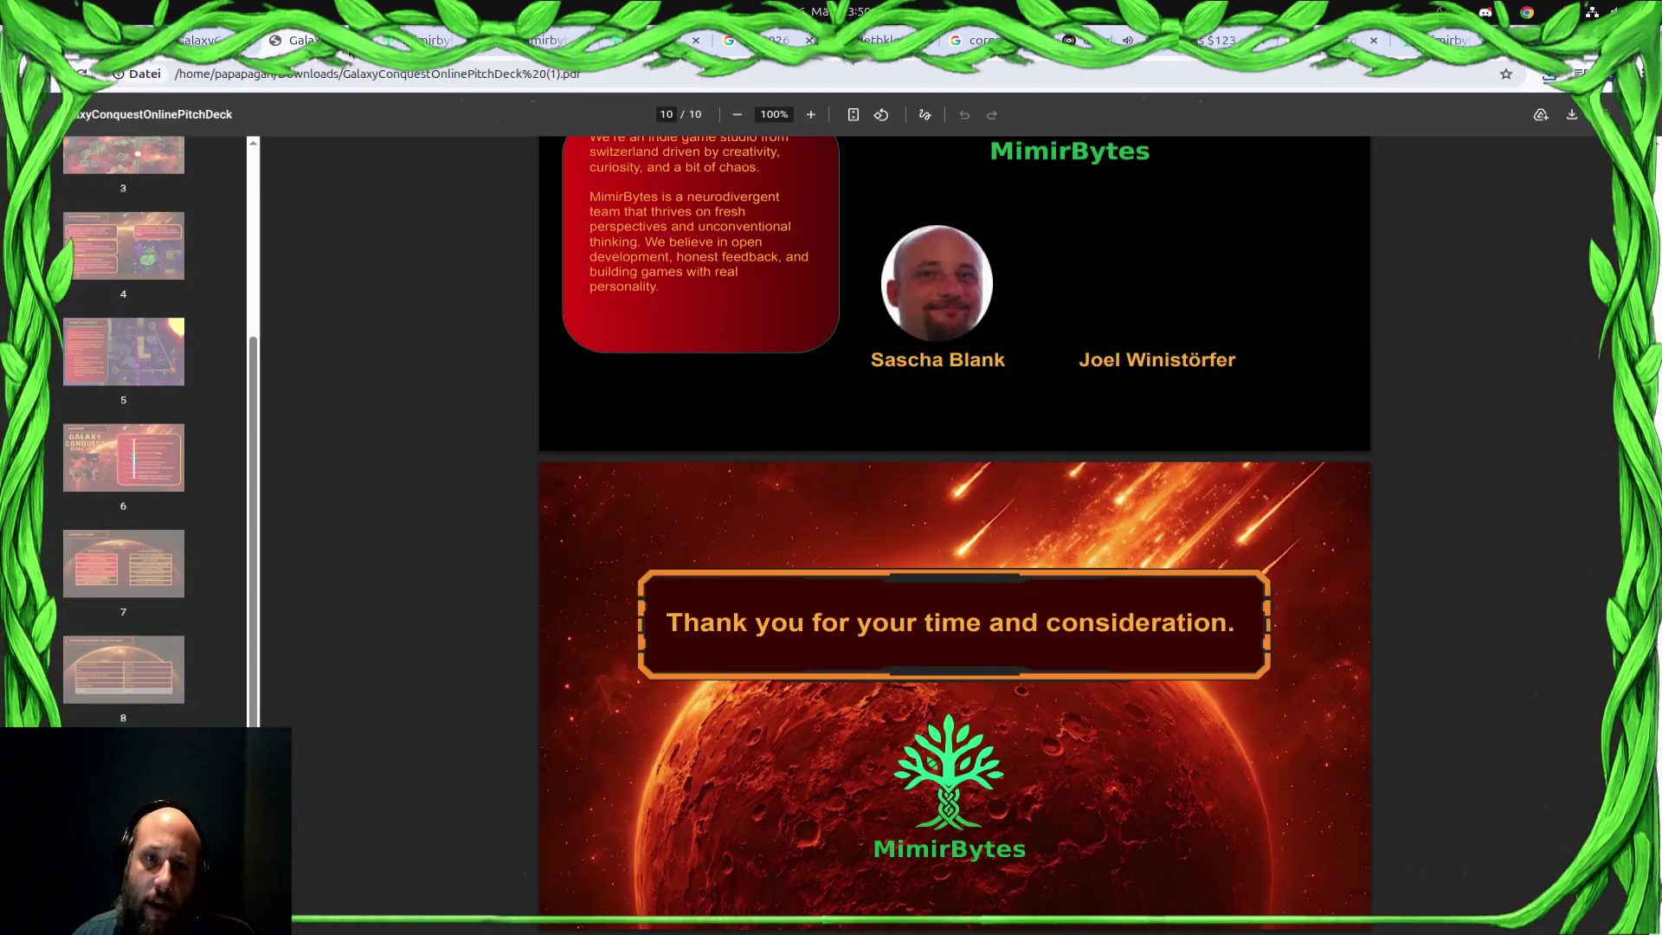
key(ctrl+Tab)
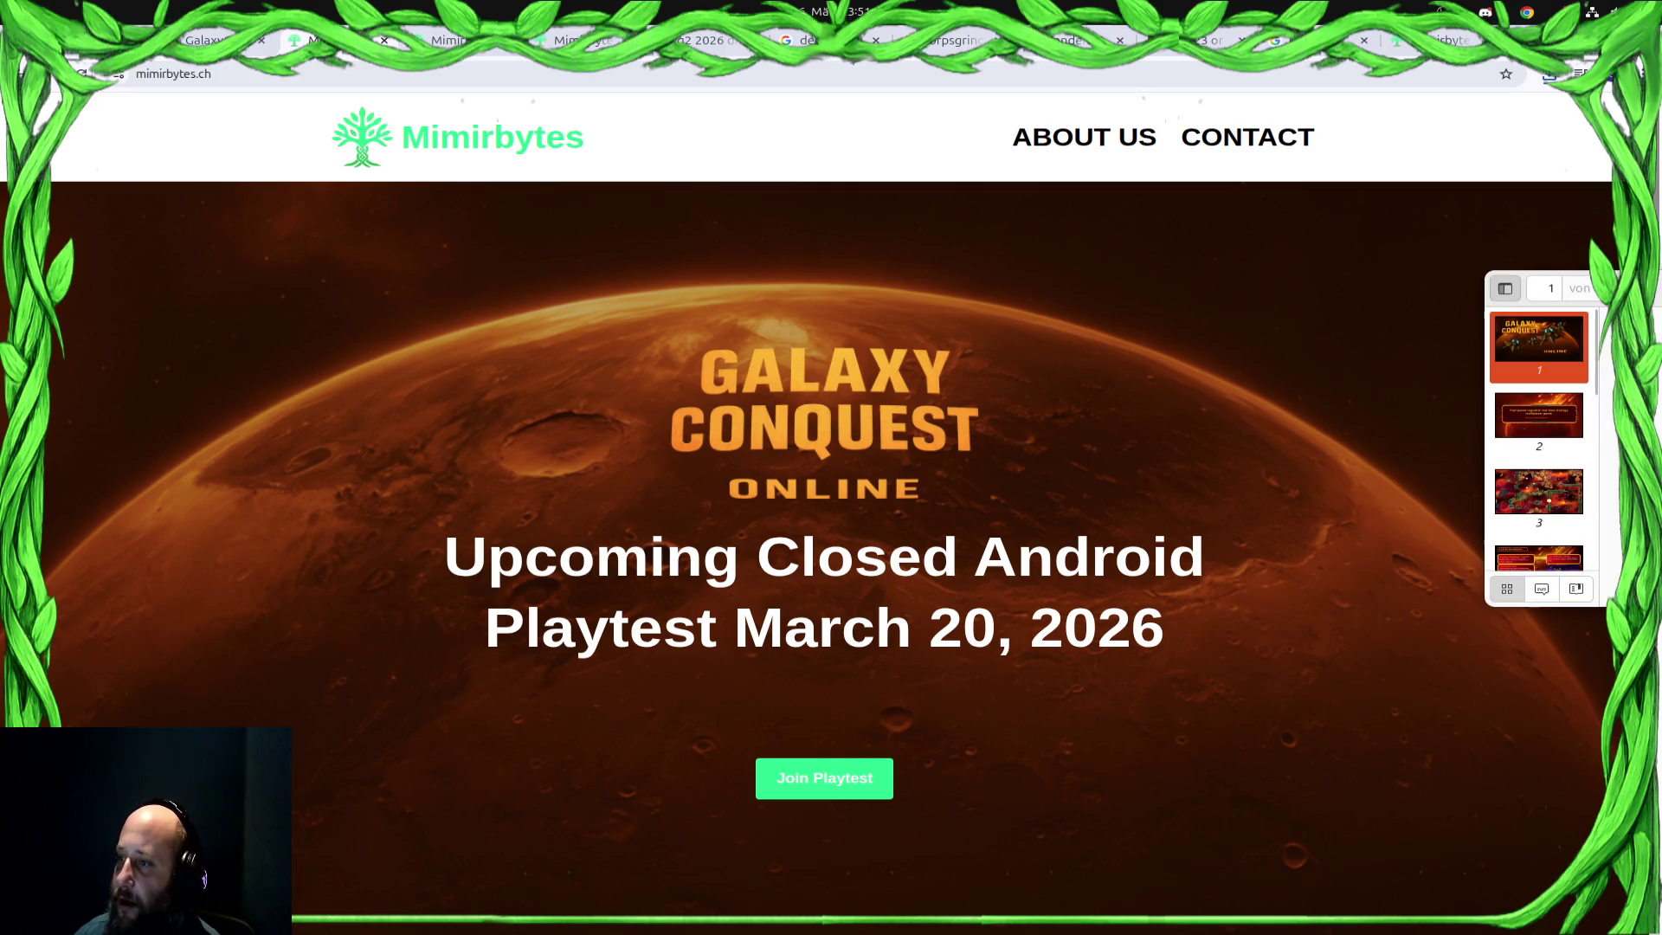
scroll(763, 551, down, 5)
scroll(764, 552, down, 5)
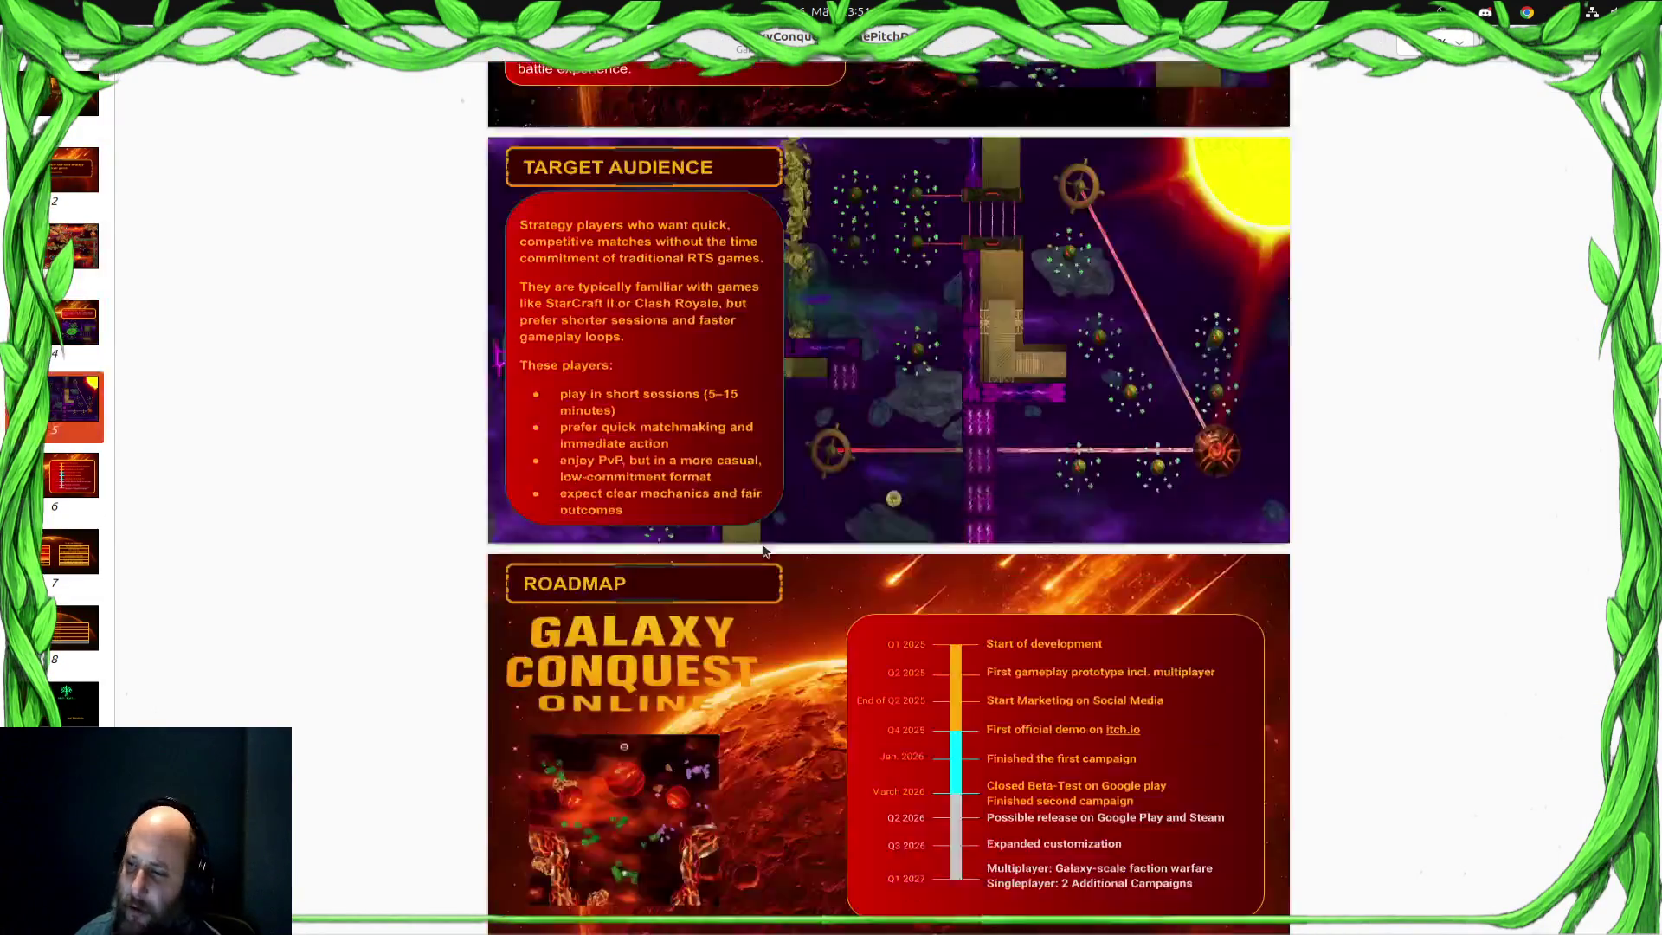
scroll(764, 552, down, 4)
scroll(763, 552, down, 5)
scroll(763, 551, down, 5)
scroll(764, 551, up, 1)
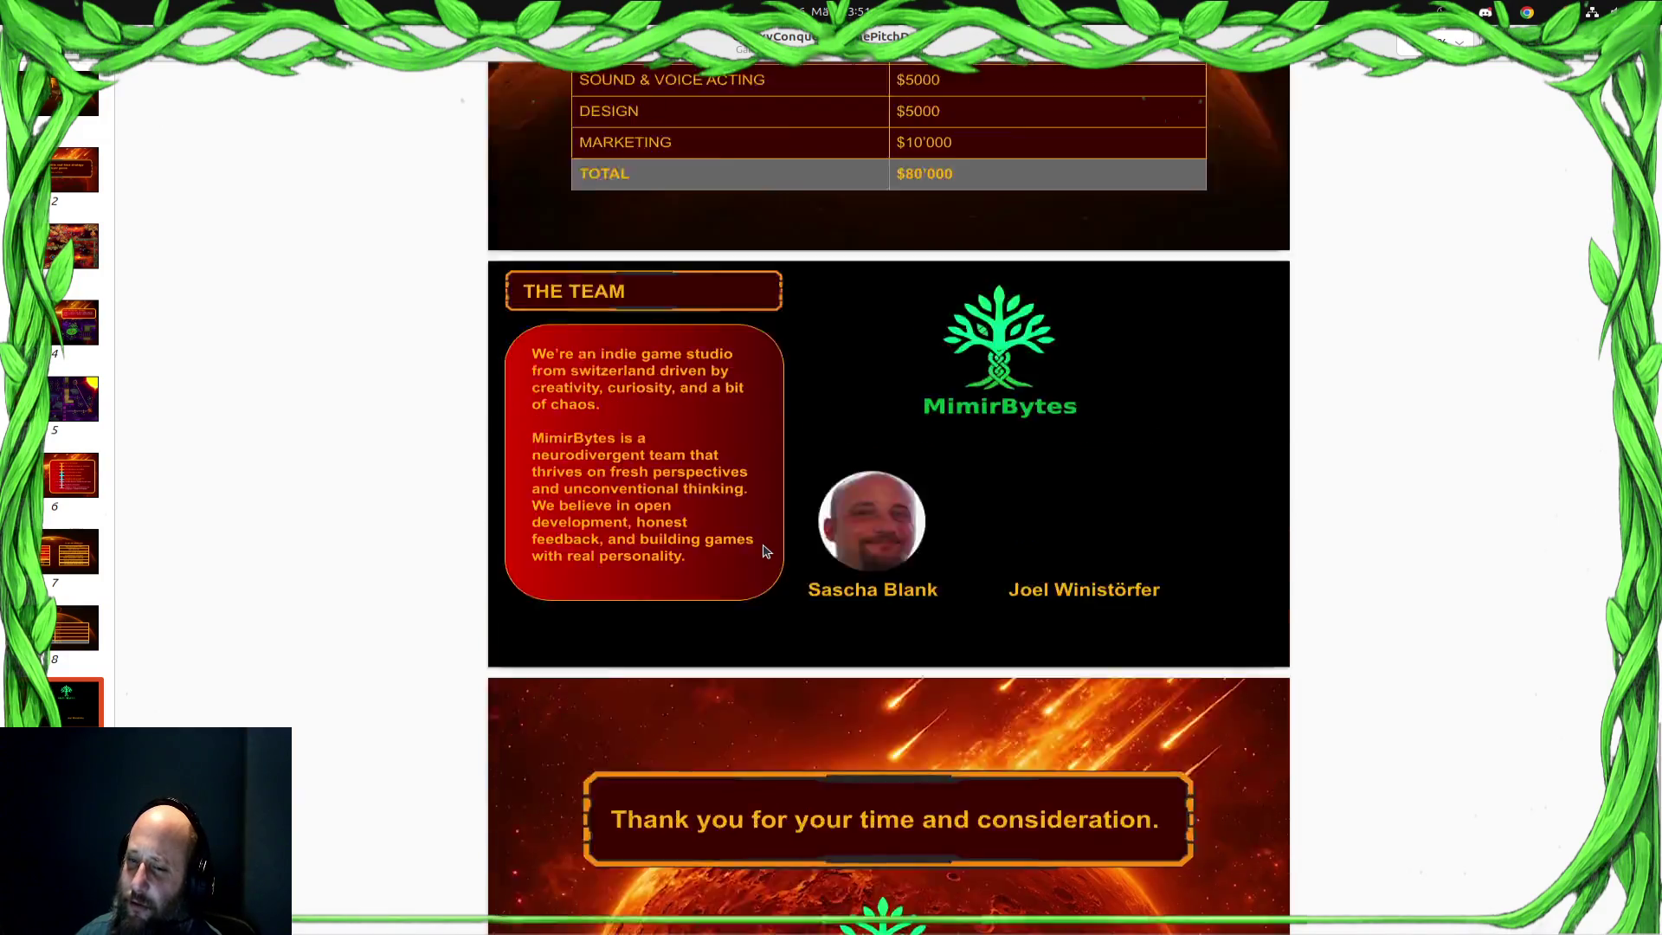
scroll(763, 553, up, 4)
scroll(764, 552, up, 5)
scroll(763, 552, up, 5)
scroll(763, 552, up, 5)
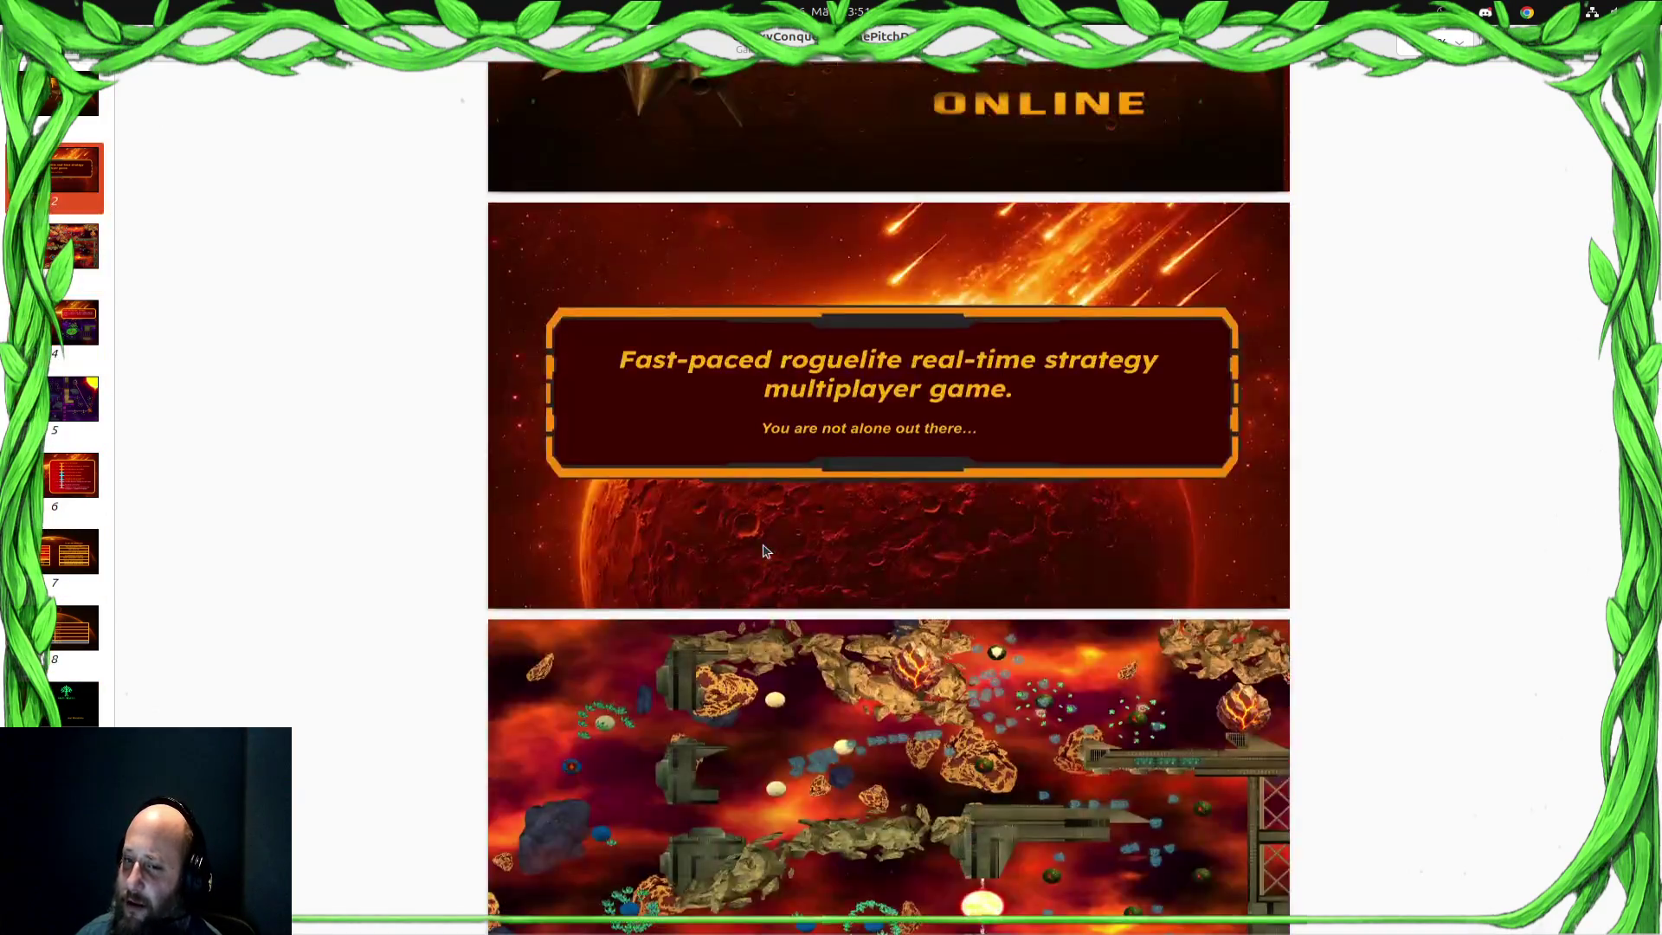
scroll(763, 552, up, 2)
Jump to page 2 and the Player Experience page via the PDF sidebar thumbnails
click(58, 171)
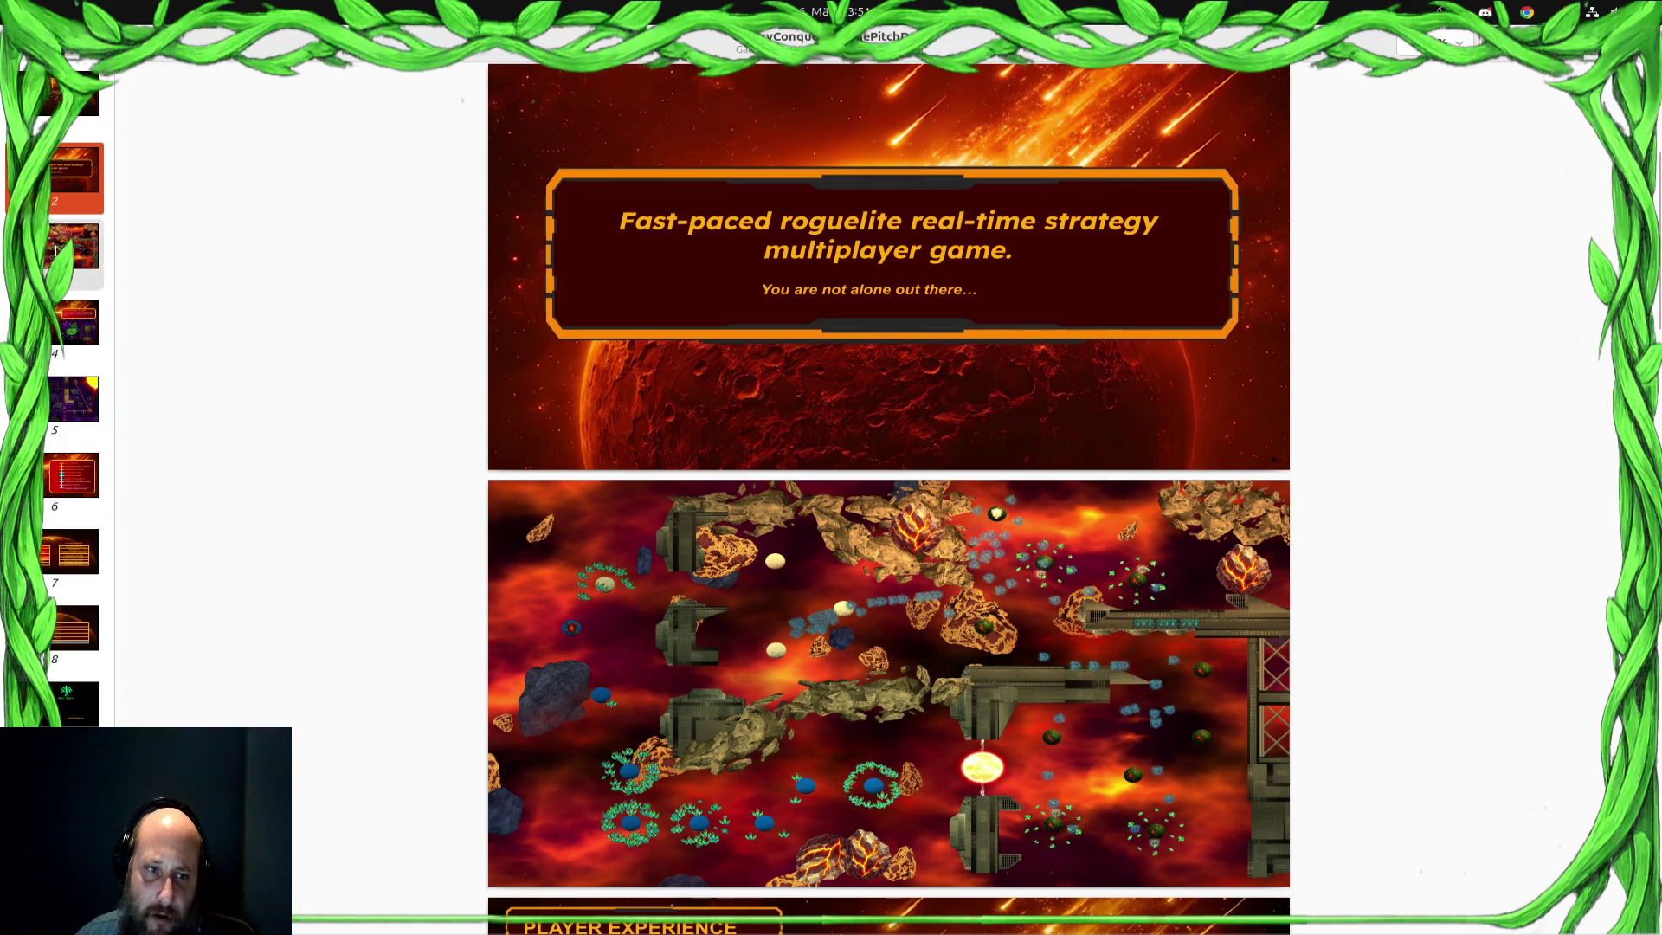
click(78, 322)
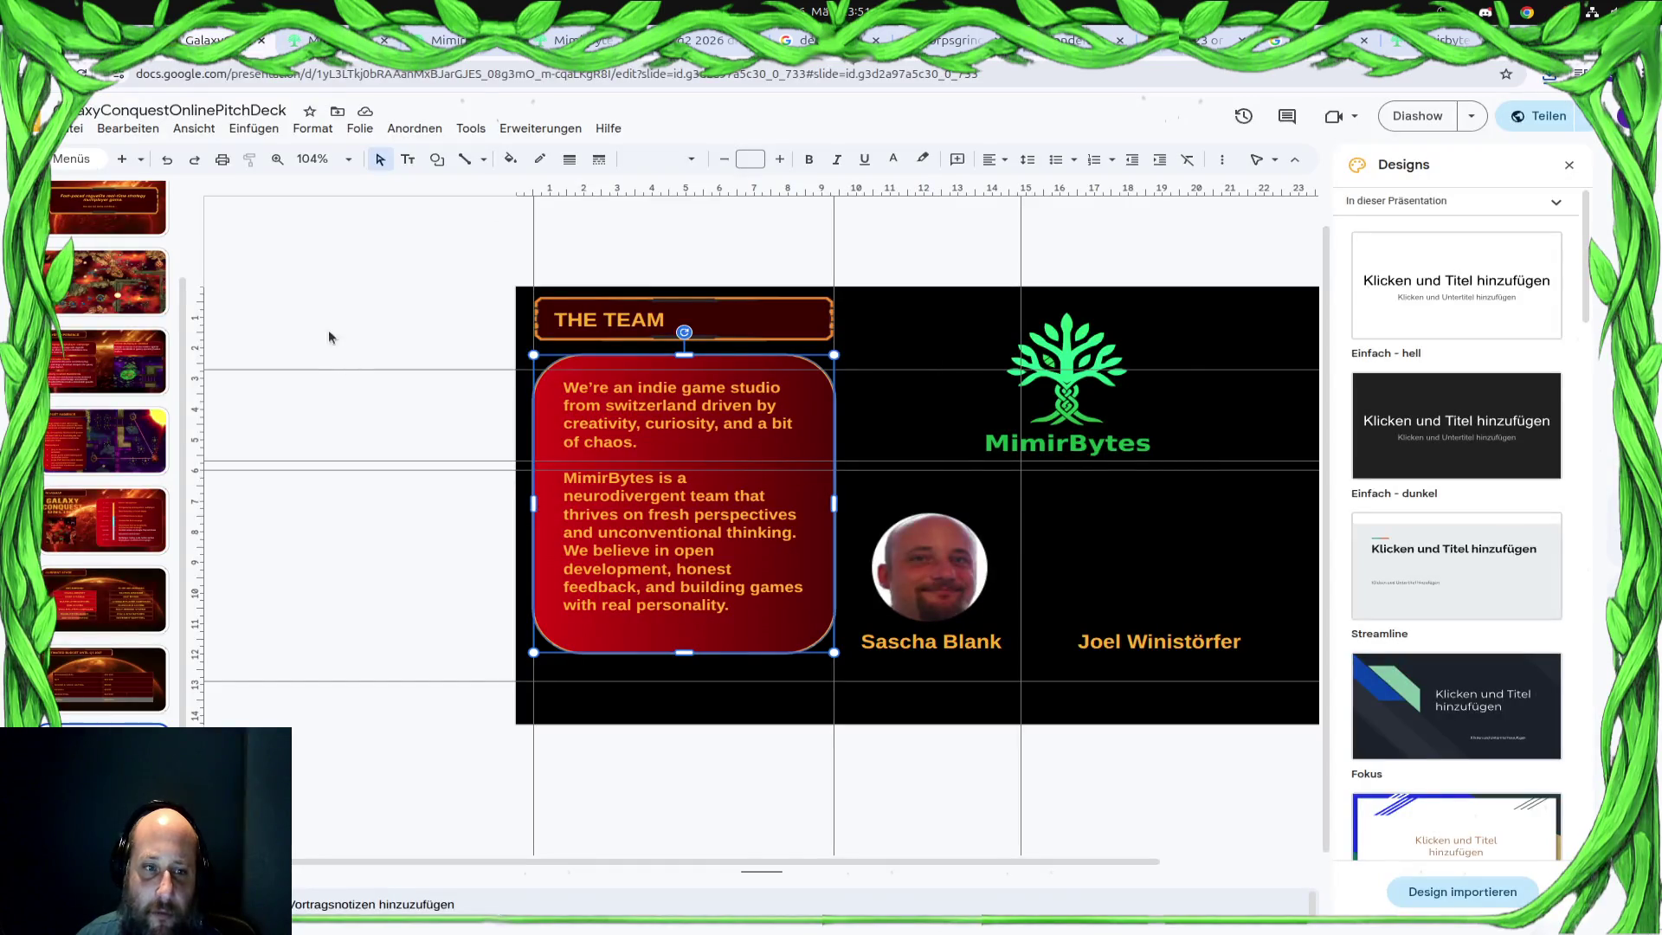
Go to the Player Experience slide and select the Online Multiplayer Combat text box
click(102, 386)
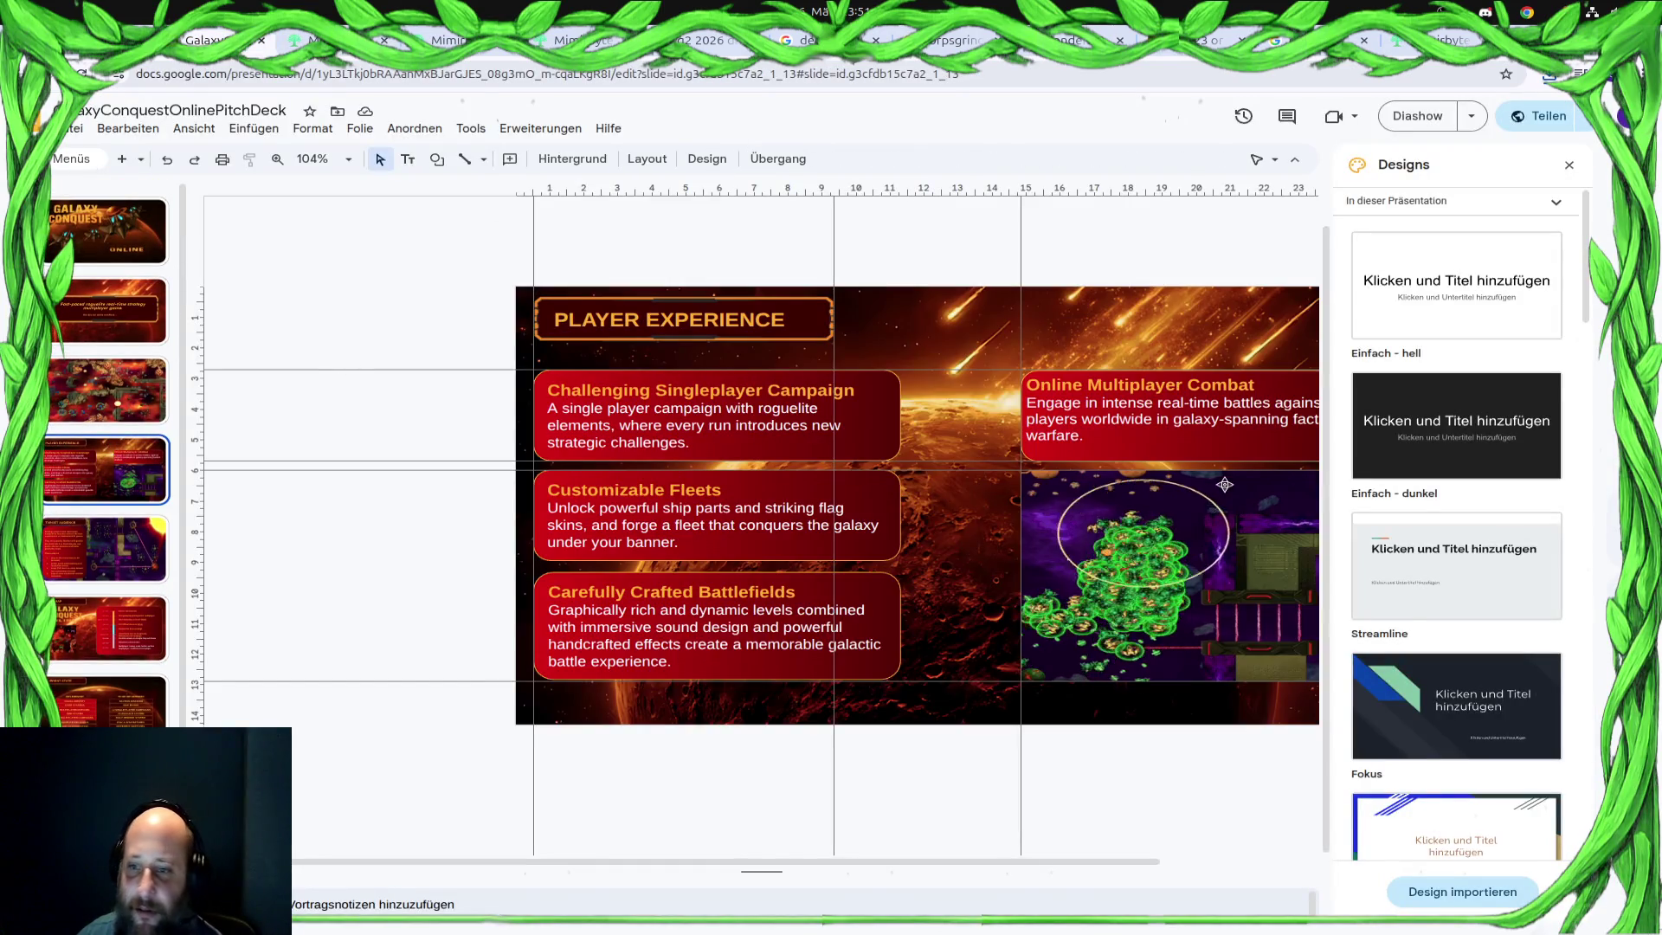
scroll(963, 865, right, 3)
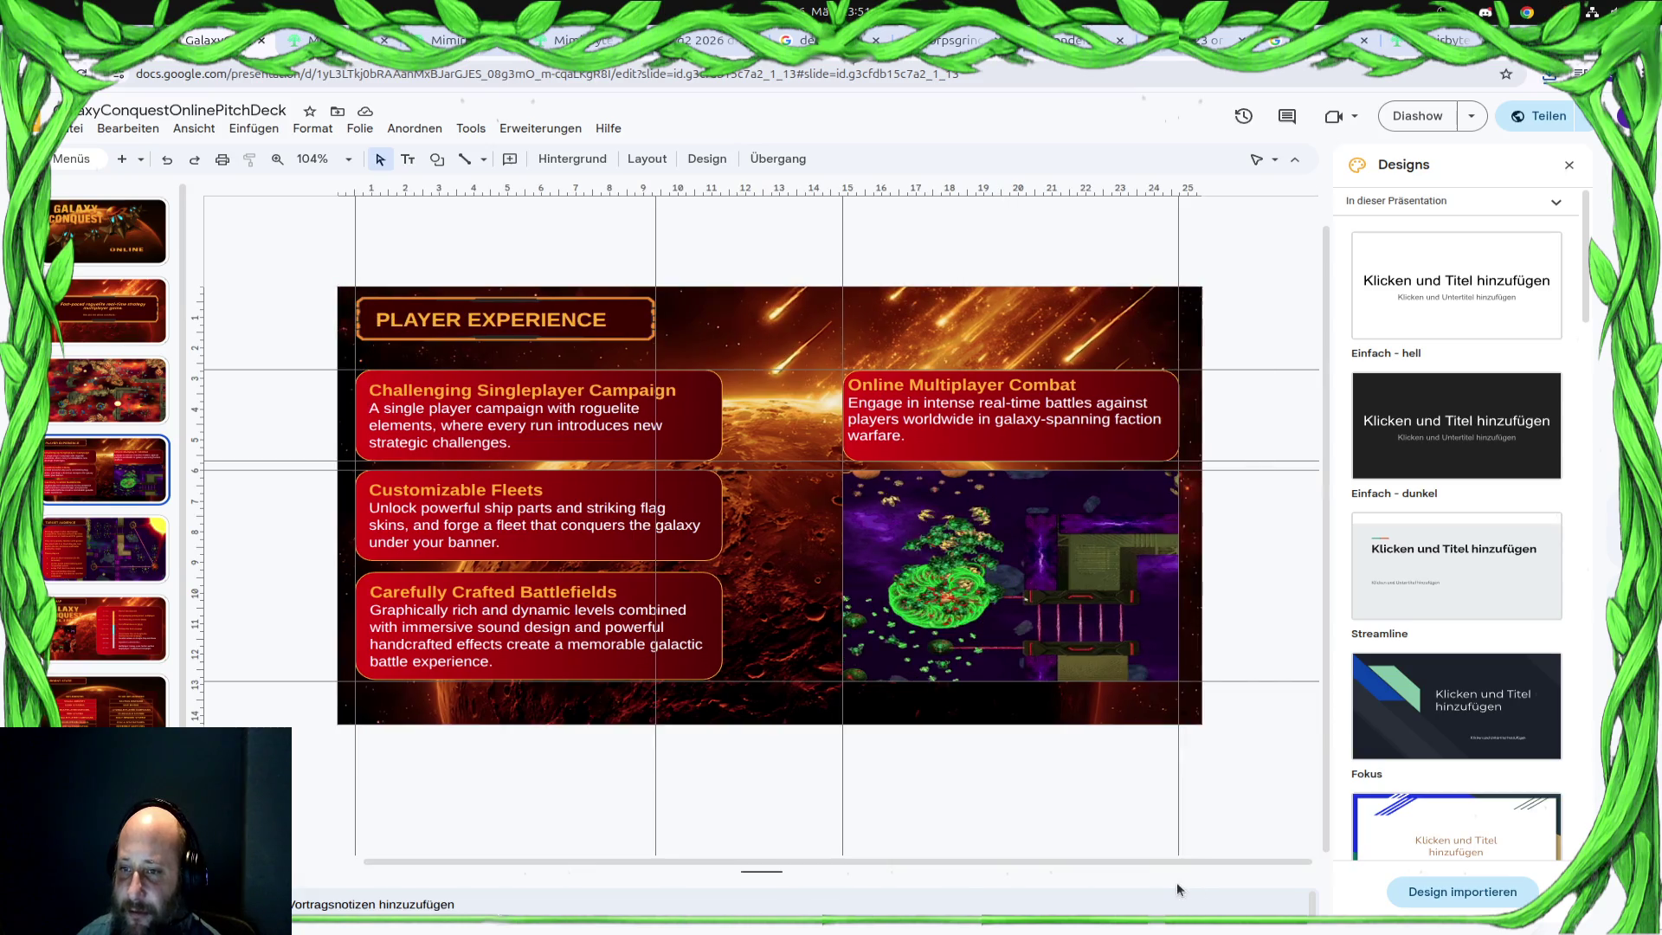
click(1111, 450)
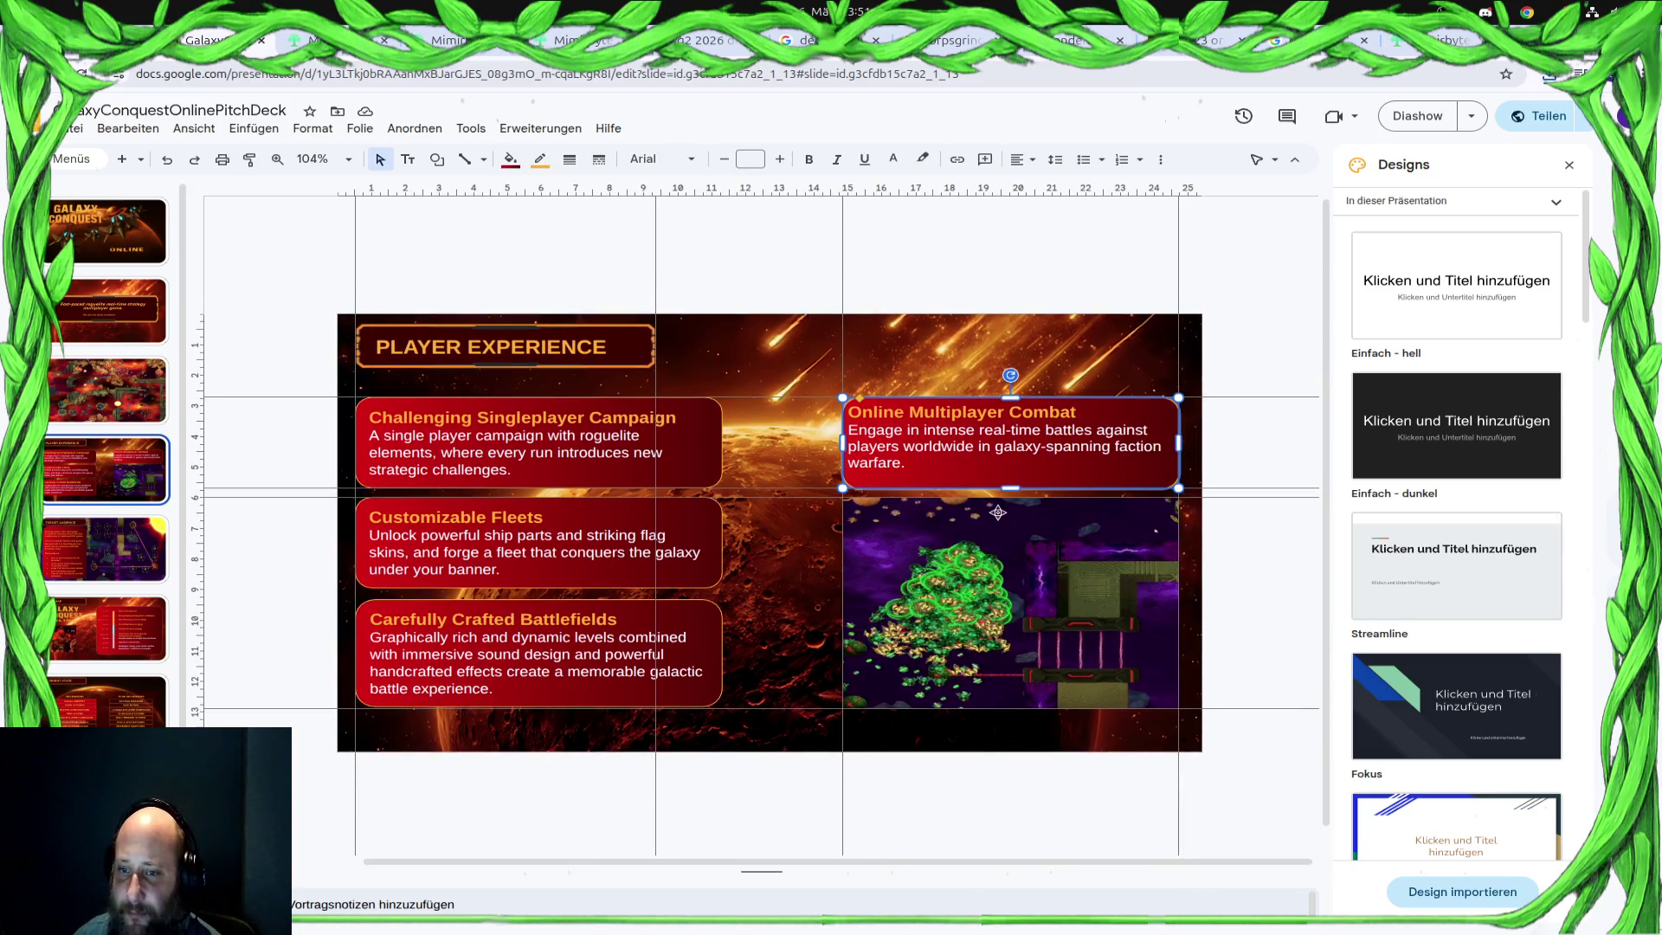
scroll(985, 488, up, 5)
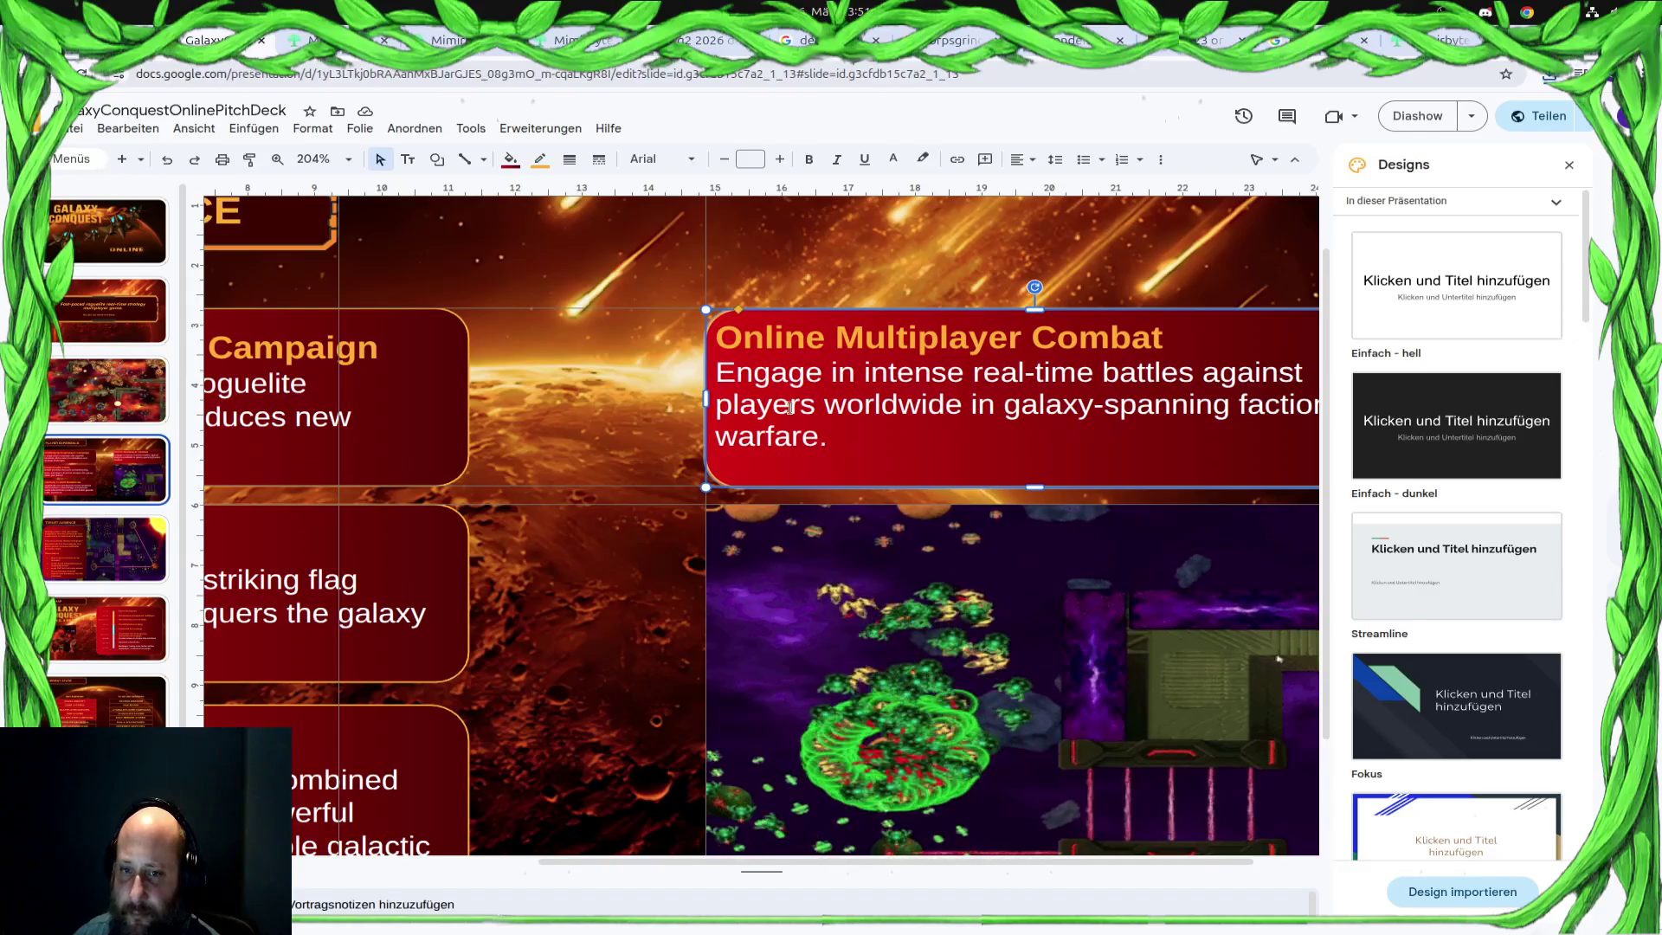
click(847, 407)
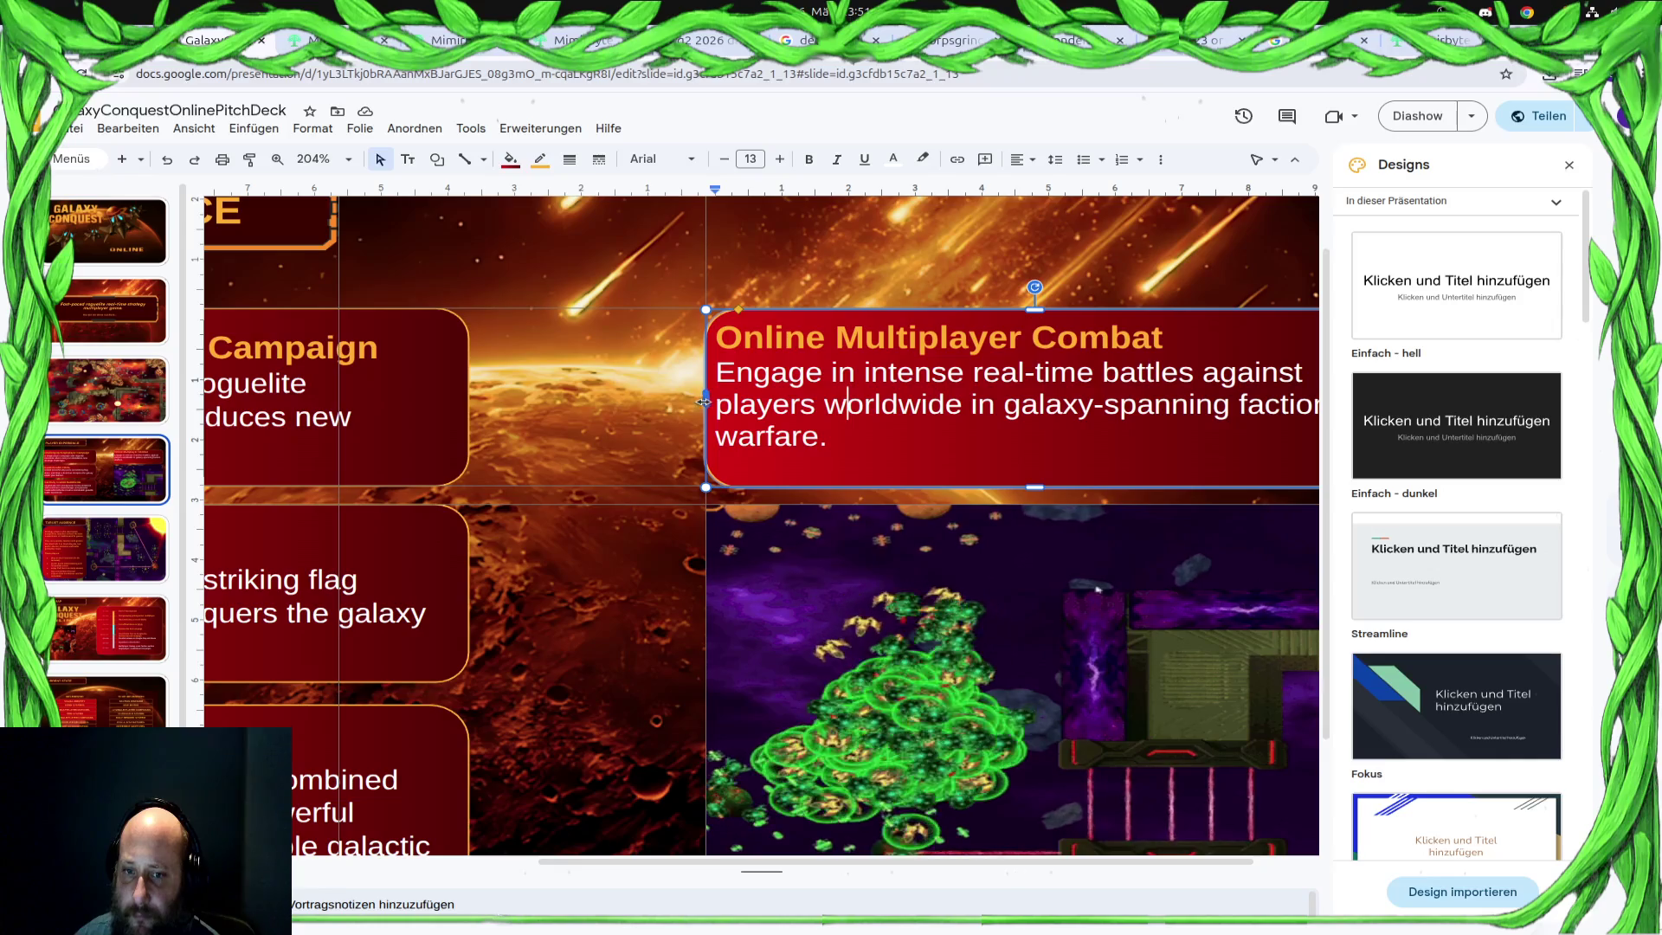
scroll(707, 403, up, 1)
scroll(707, 404, right, 1)
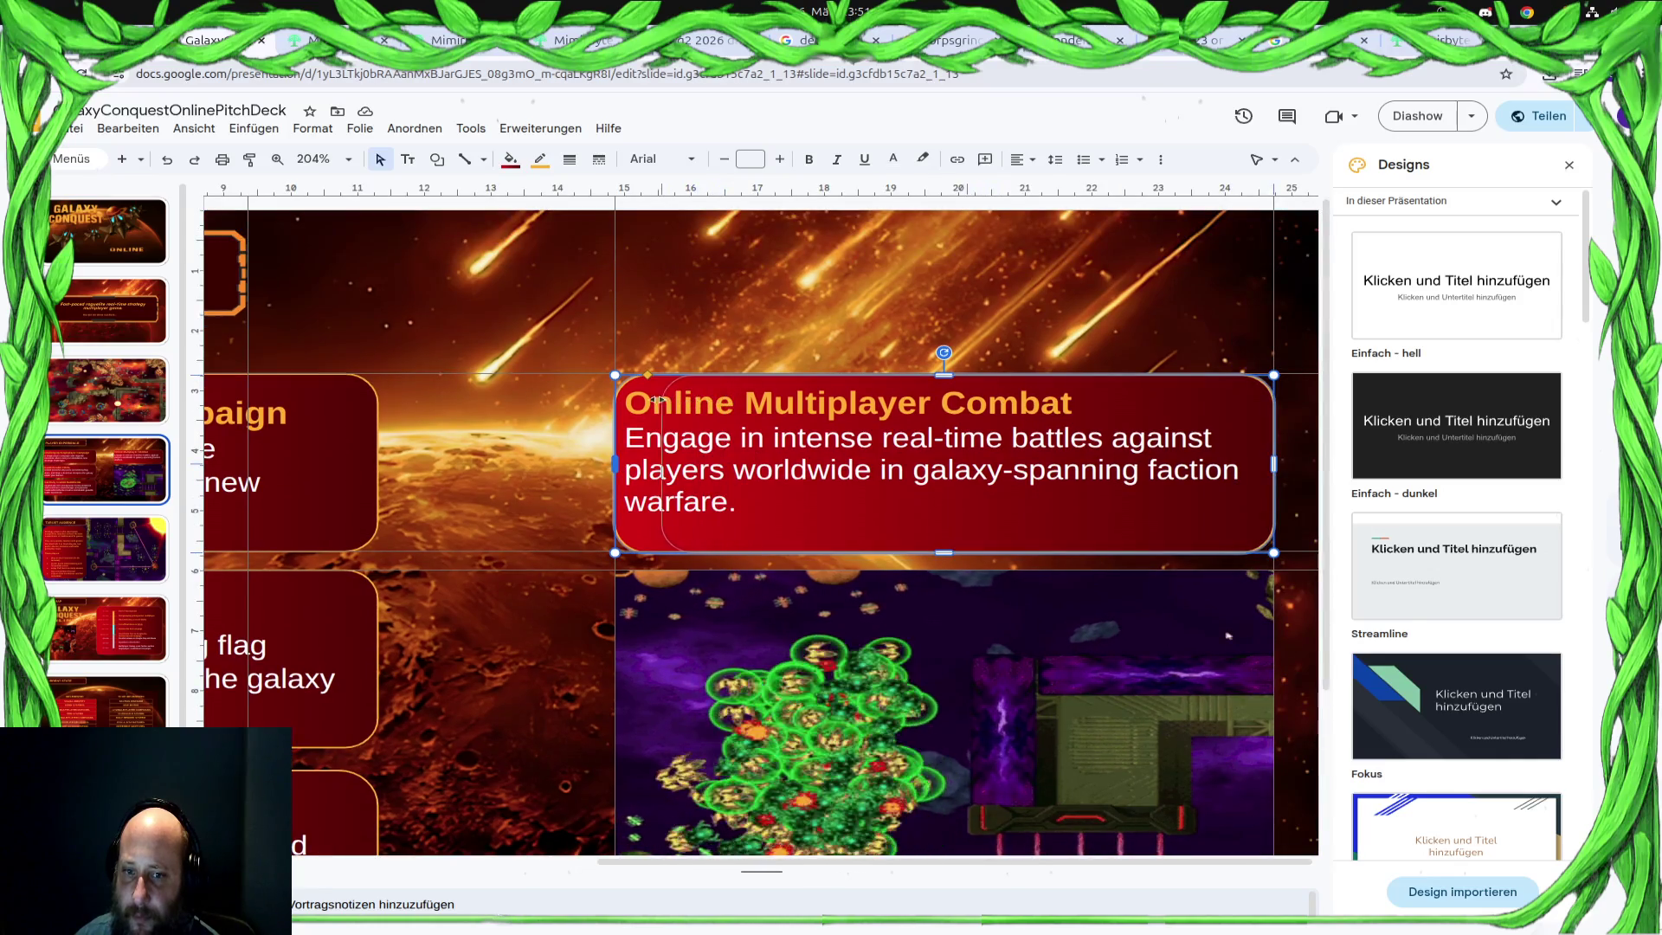
right_click(742, 410)
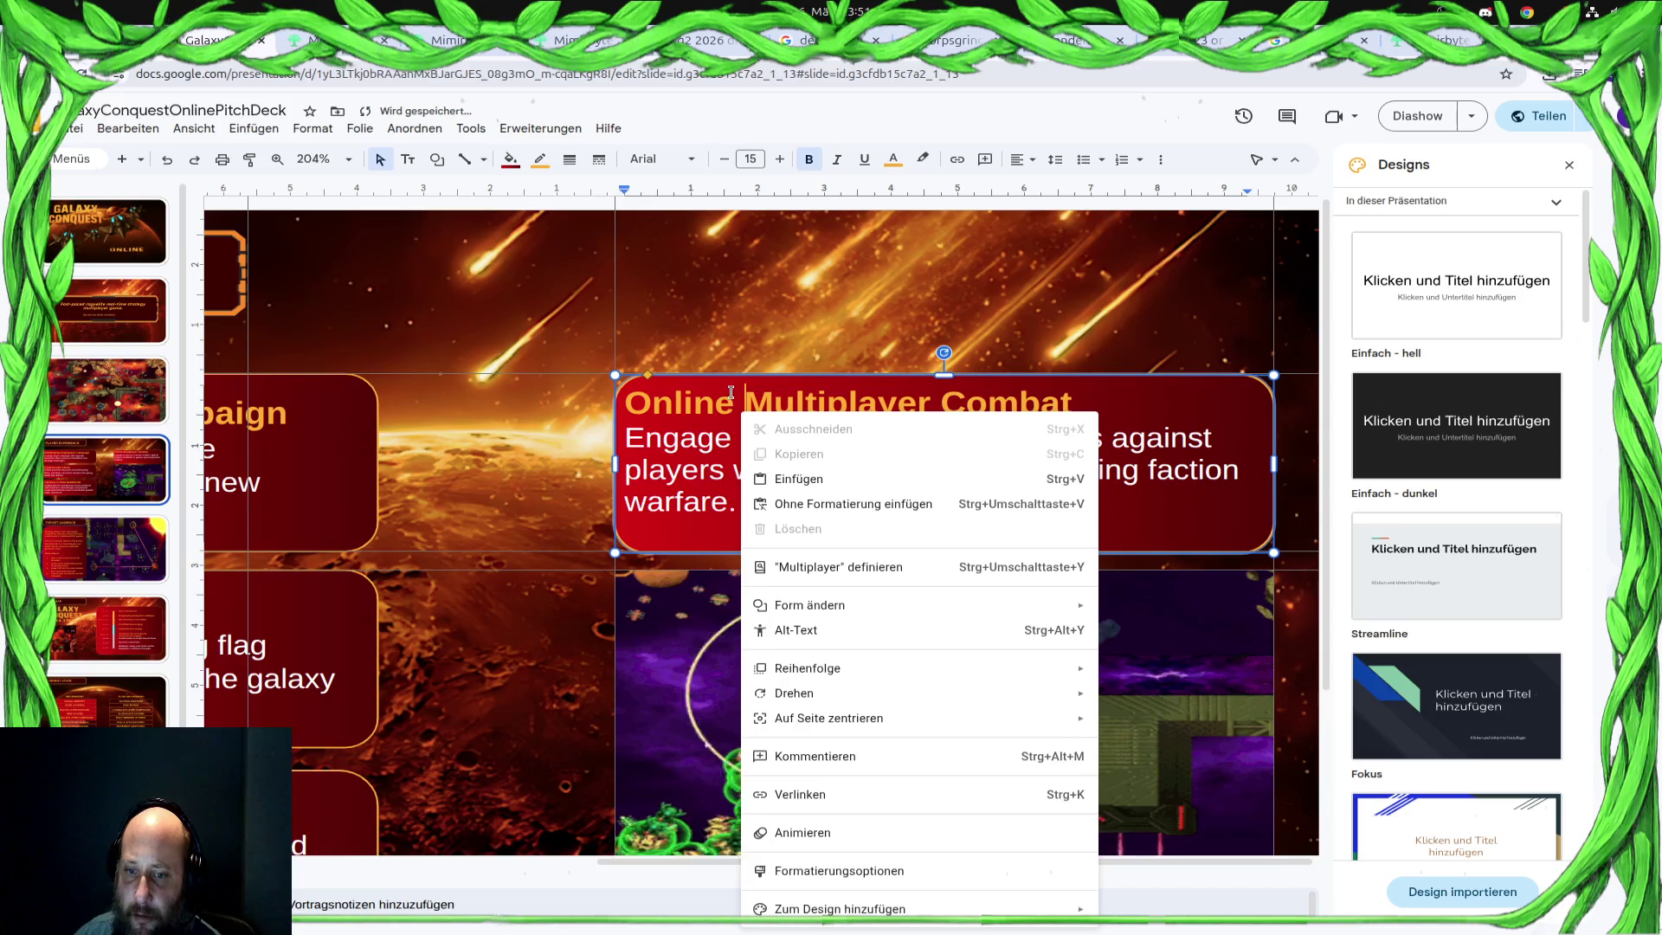
right_click(730, 392)
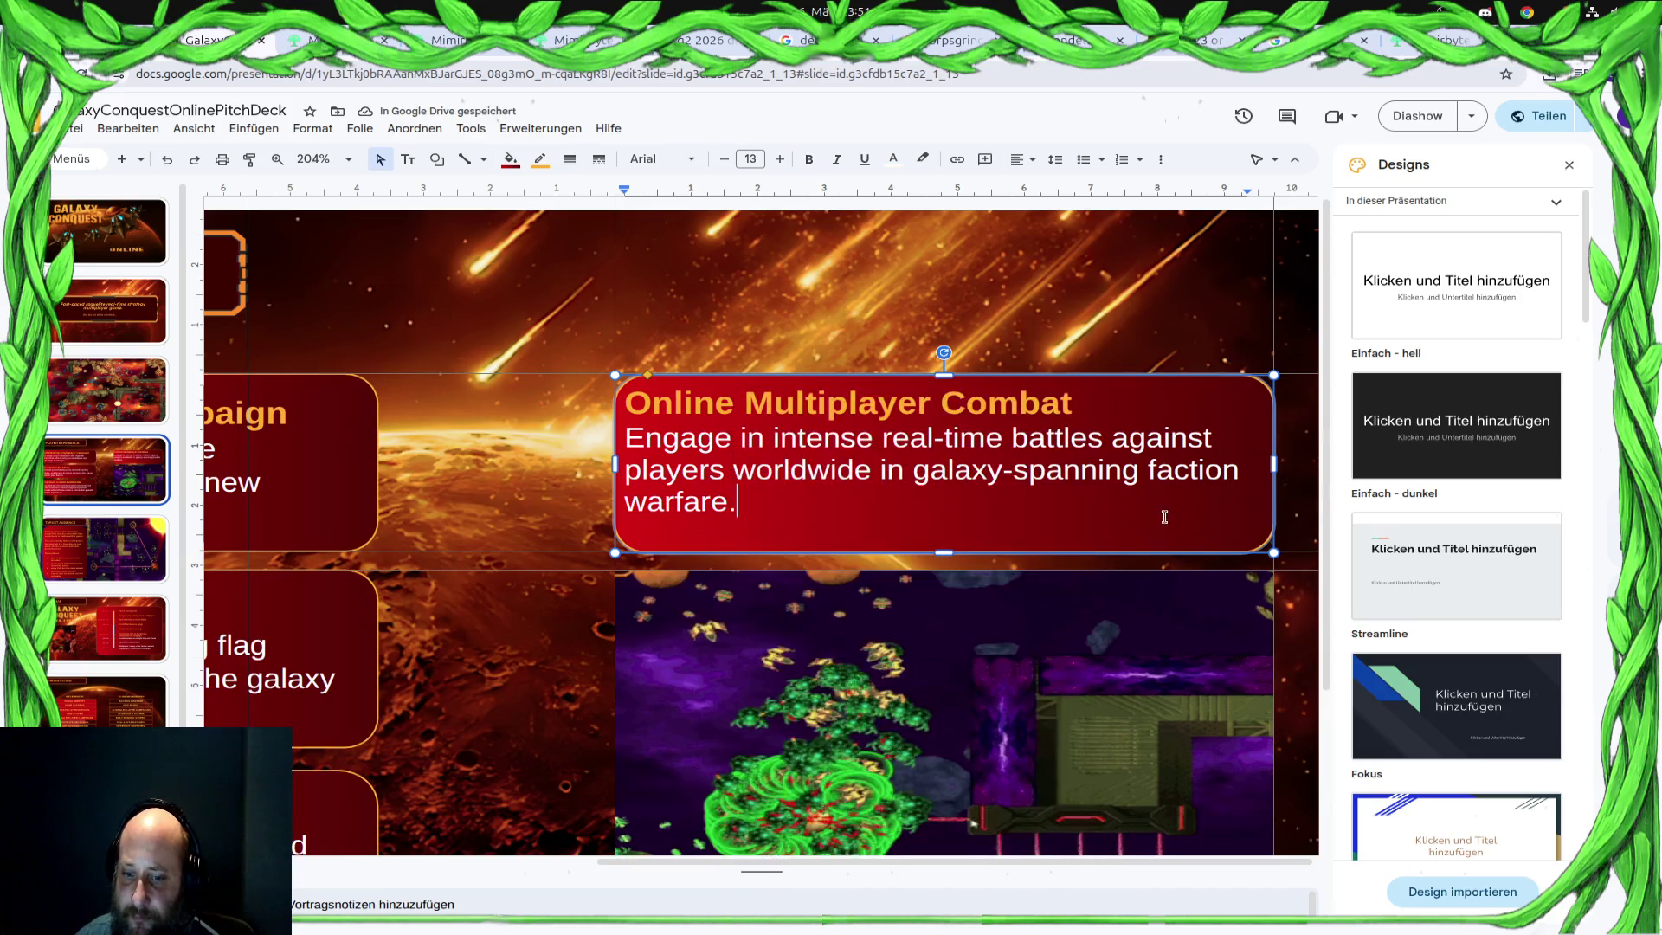
Inspect the box's context options and fill colour choices, leaving everything unchanged
click(1165, 509)
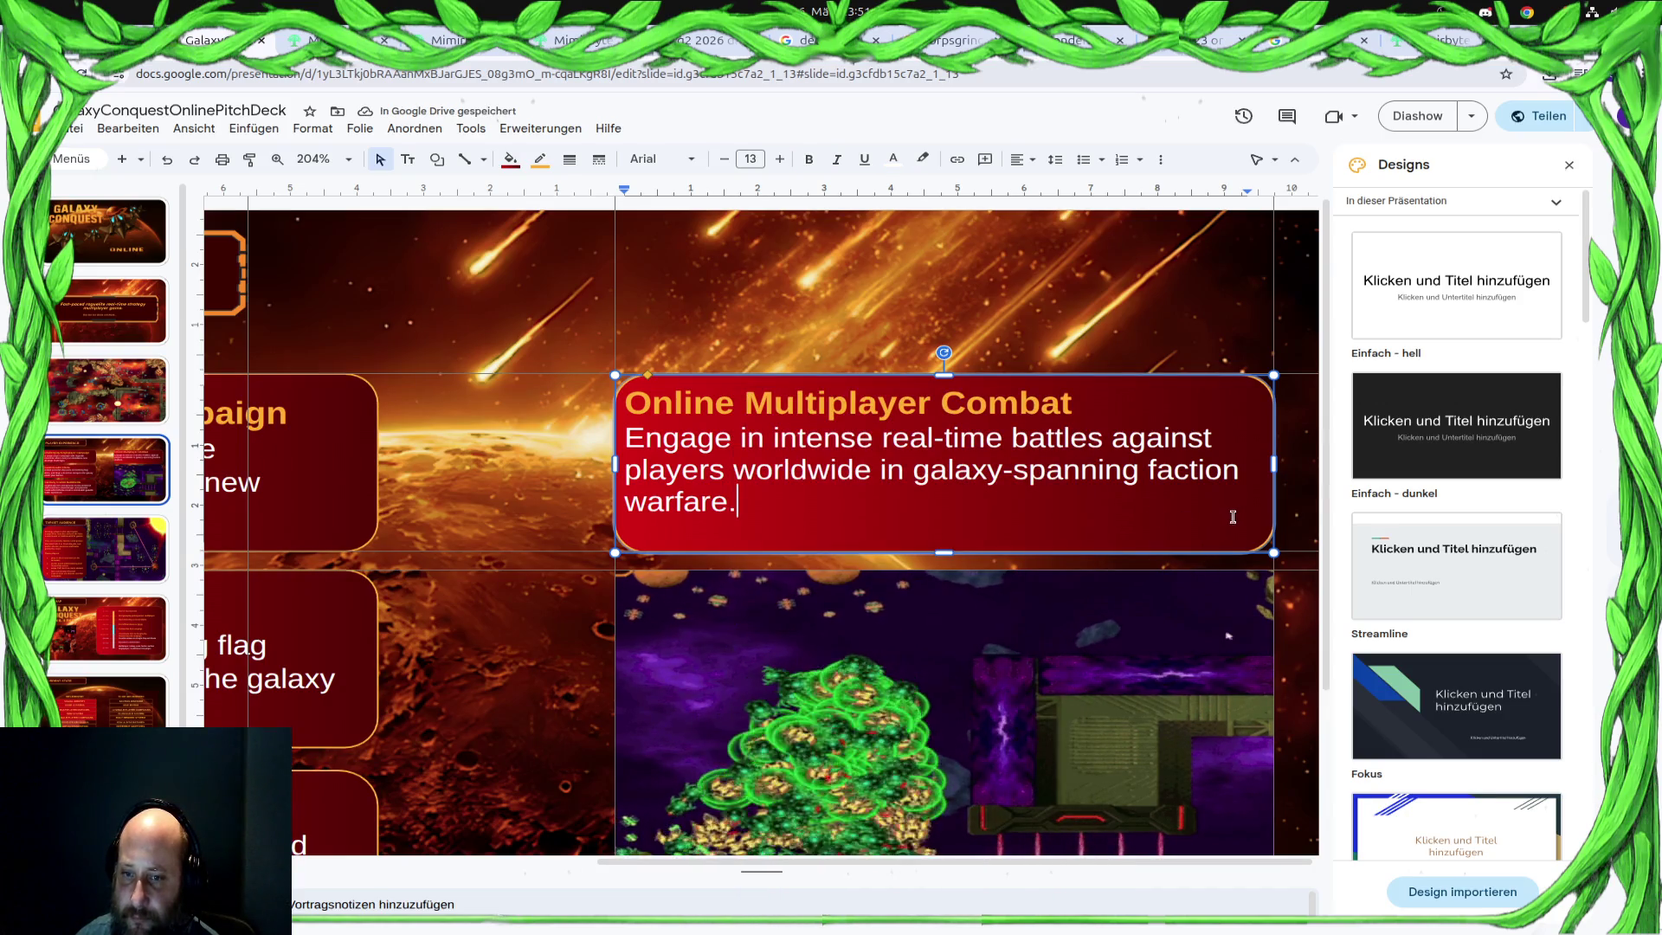
key(shift+Right)
key(Escape)
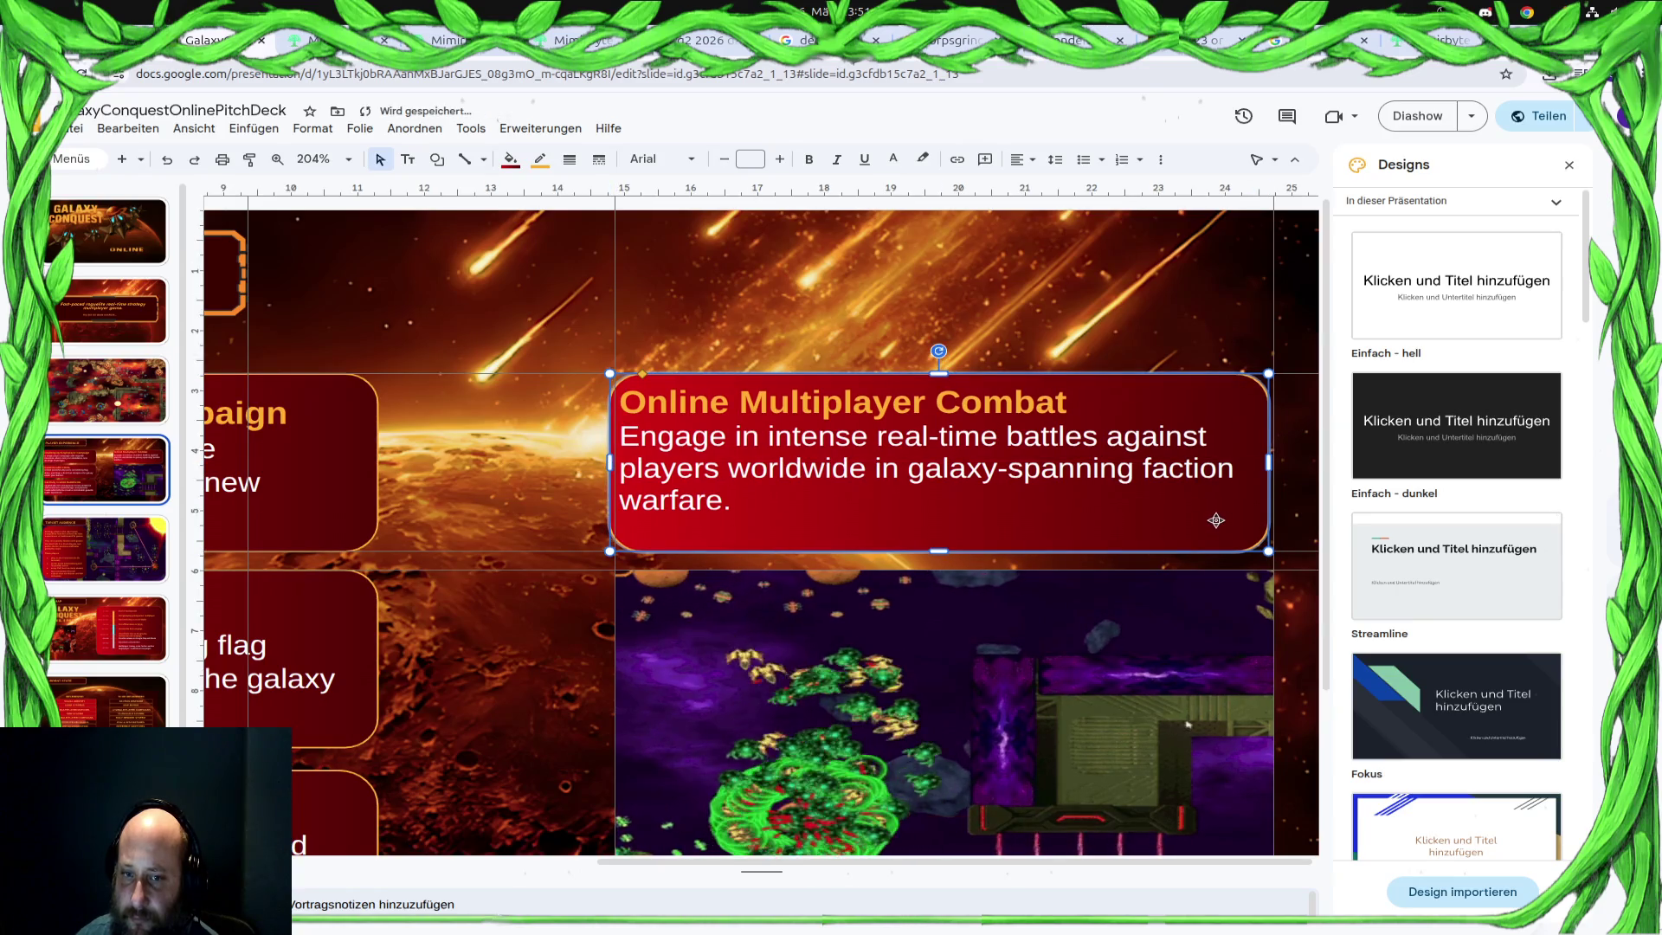
right_click(1209, 517)
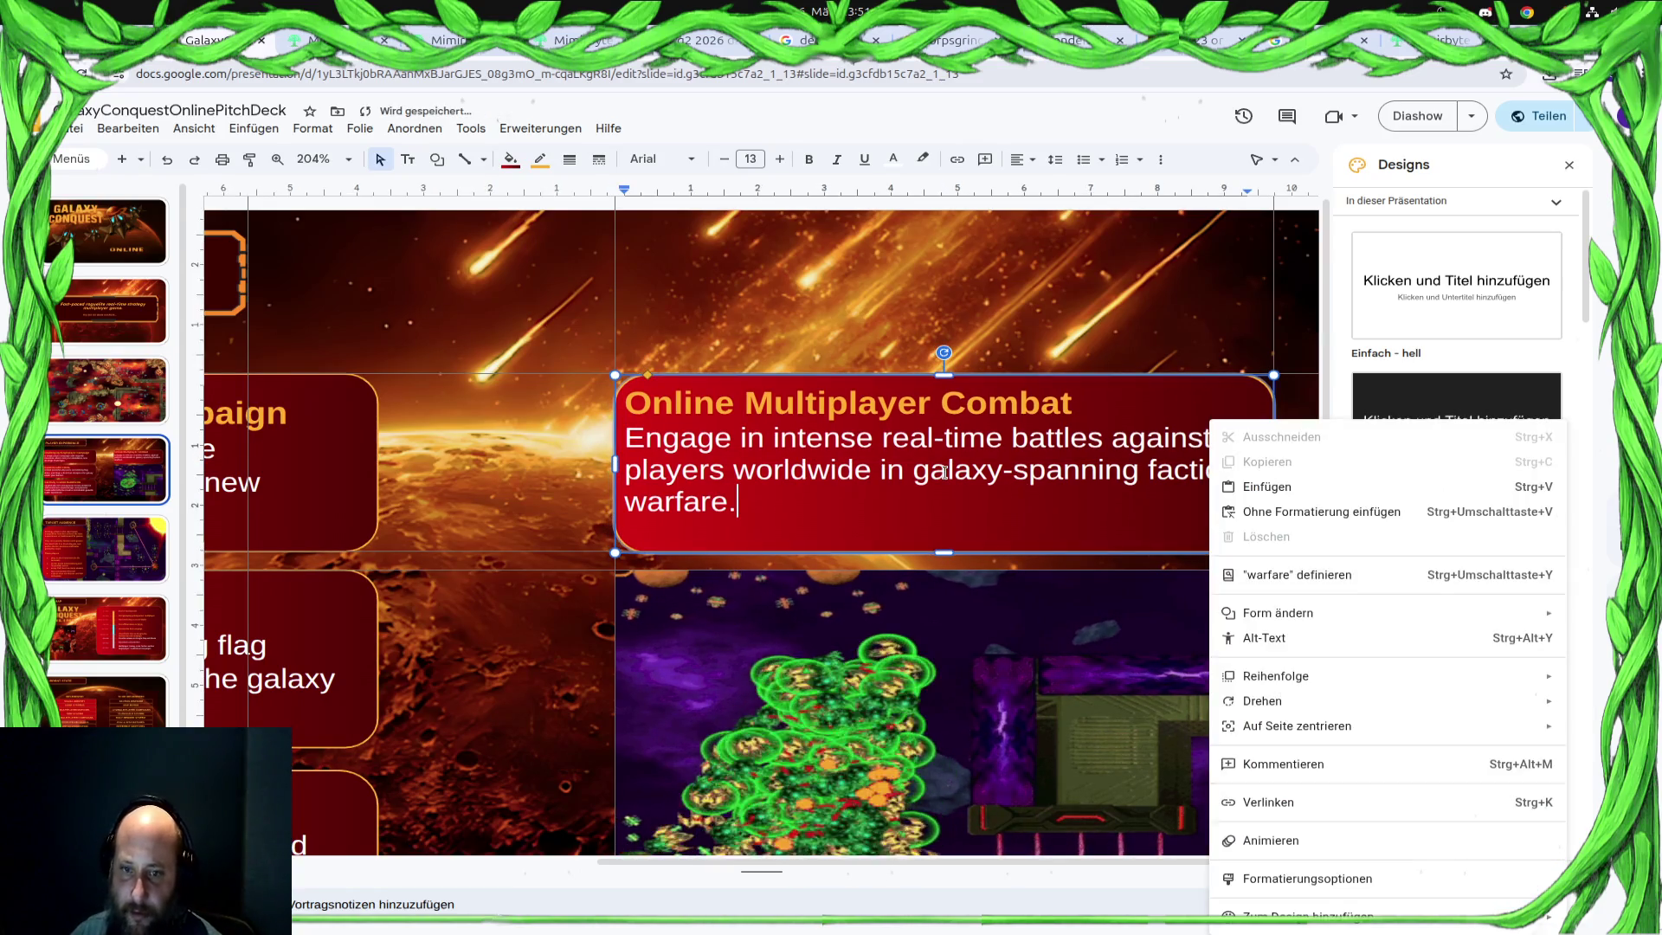
key(Escape)
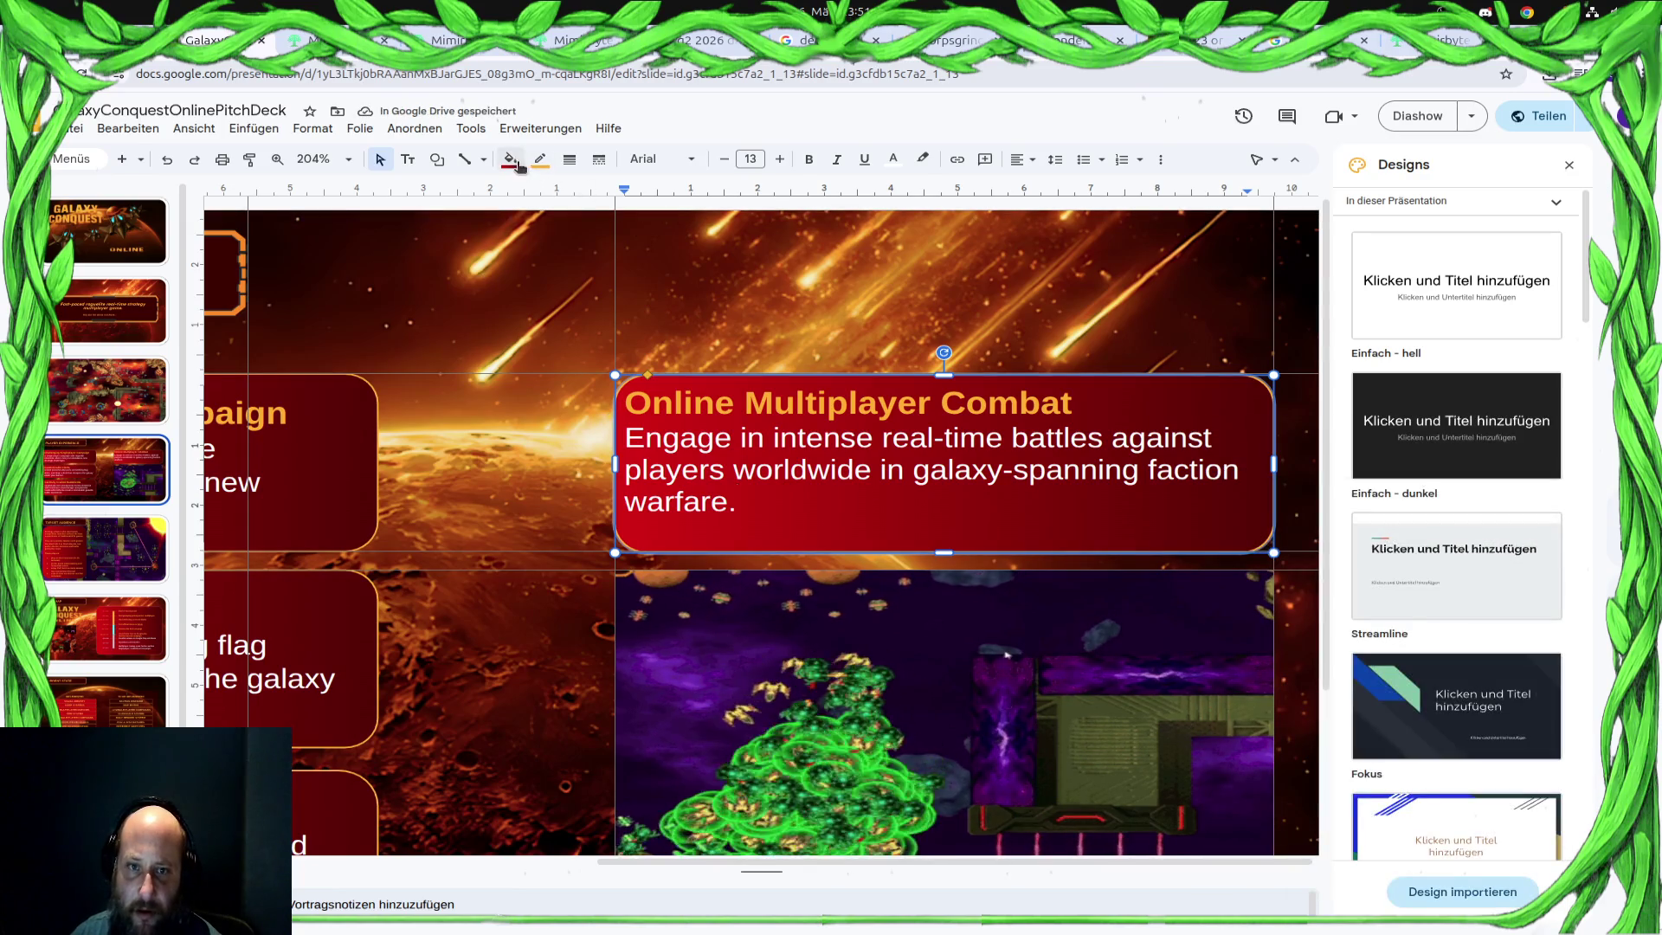
click(510, 159)
click(517, 310)
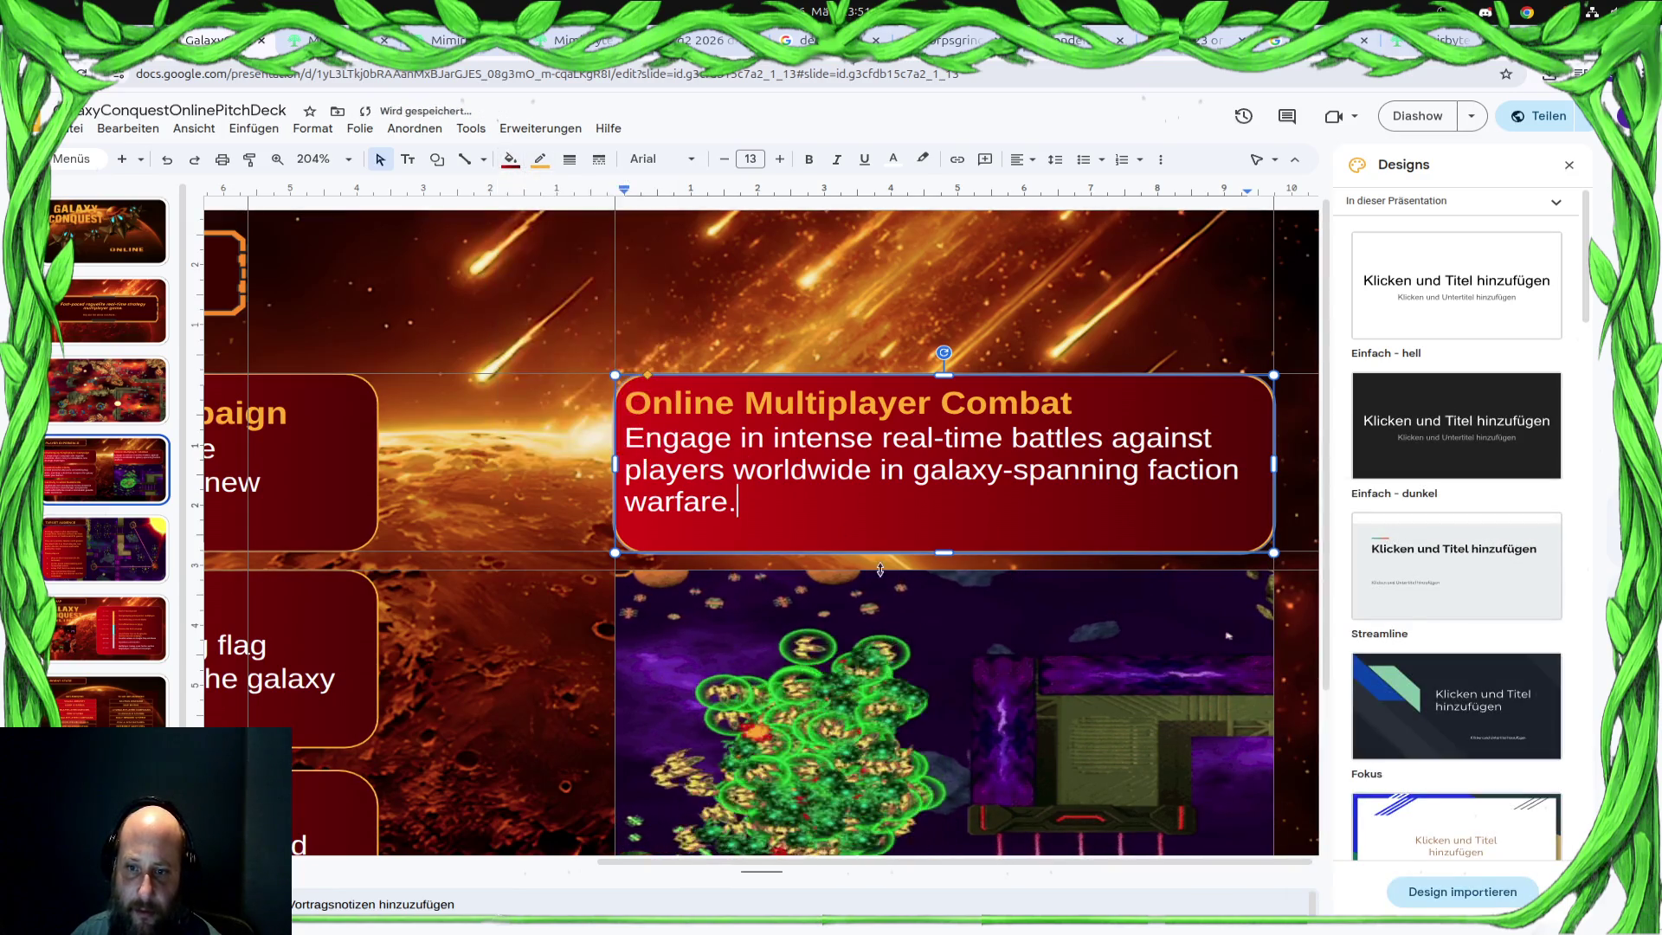
key(Escape)
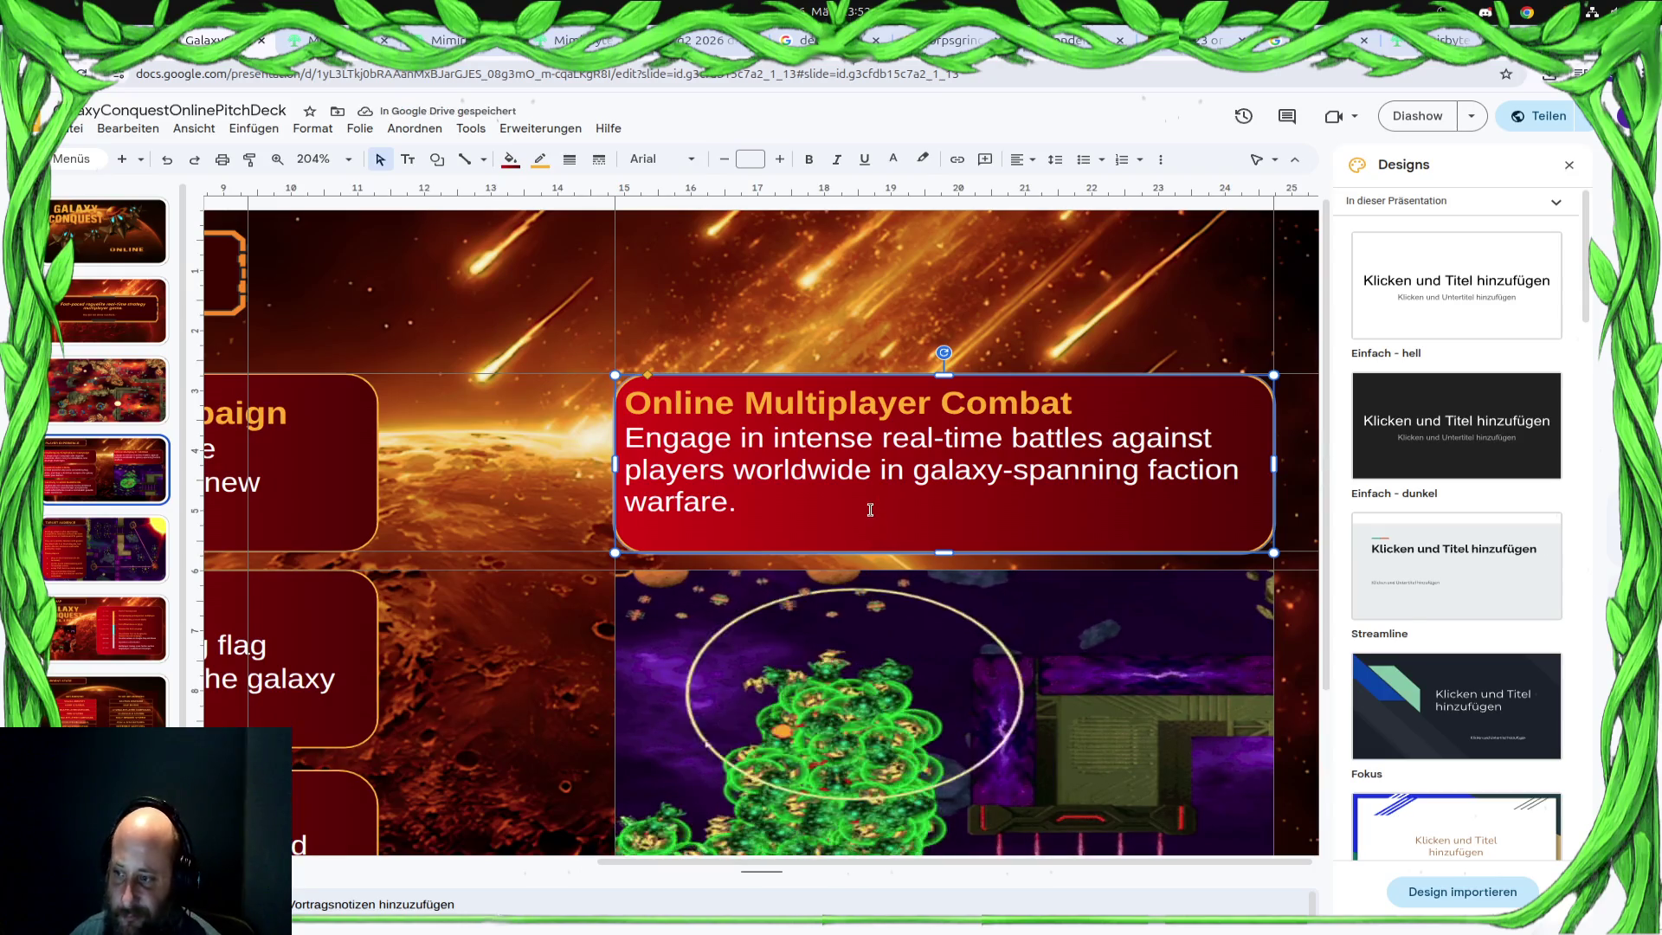
right_click(873, 535)
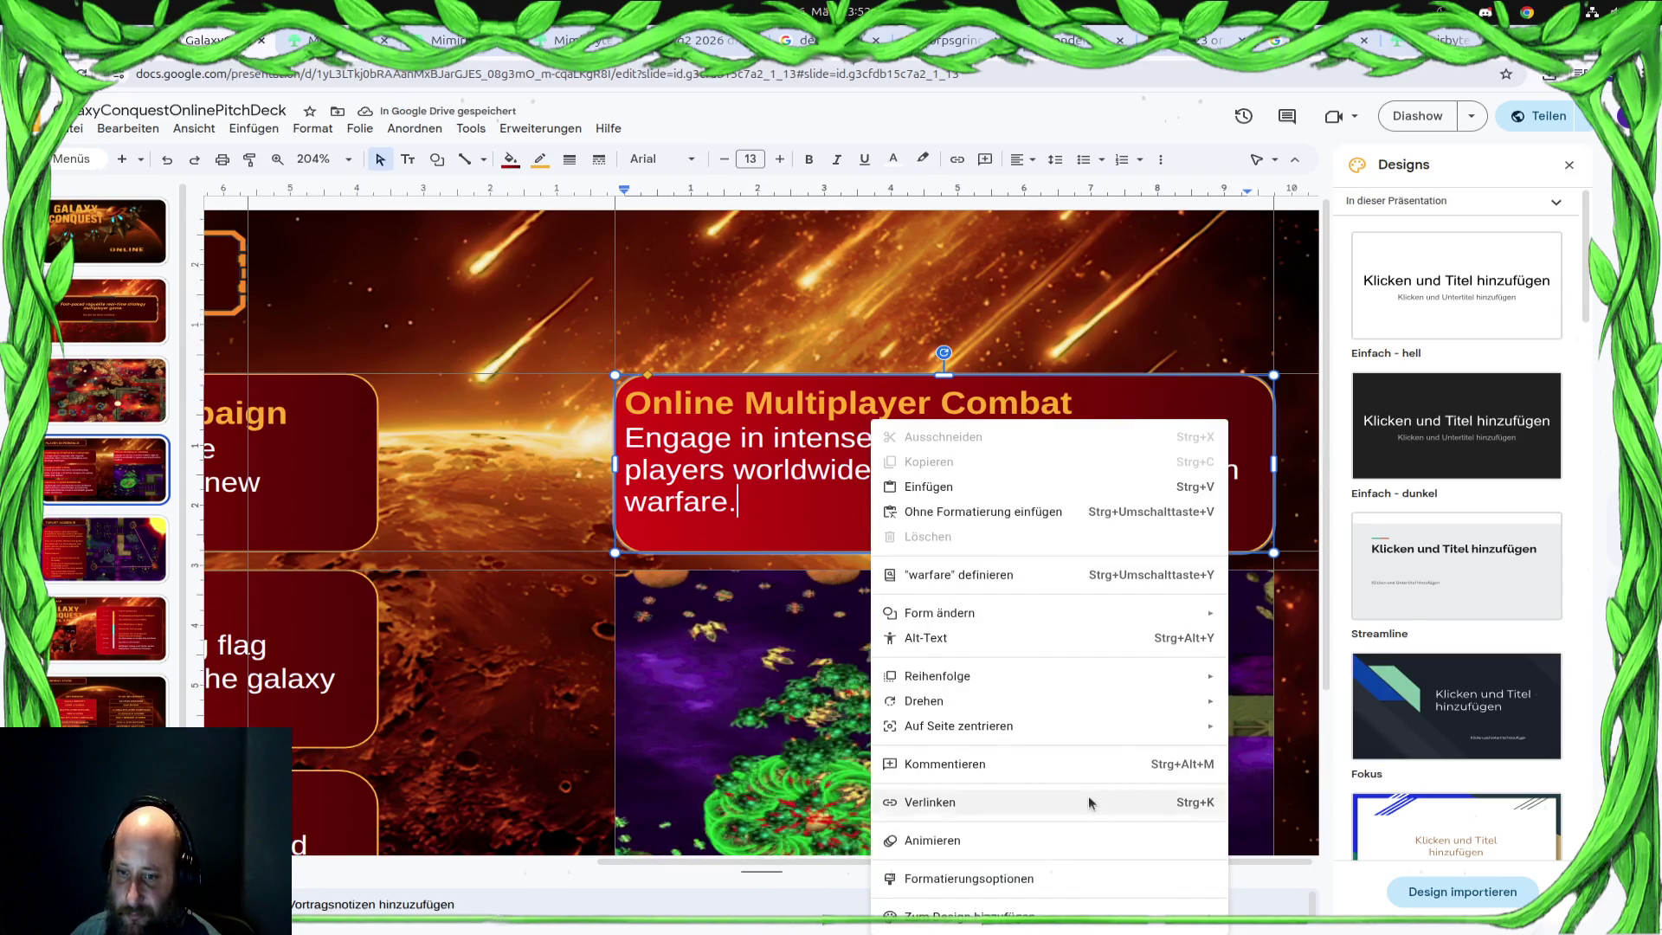
click(816, 494)
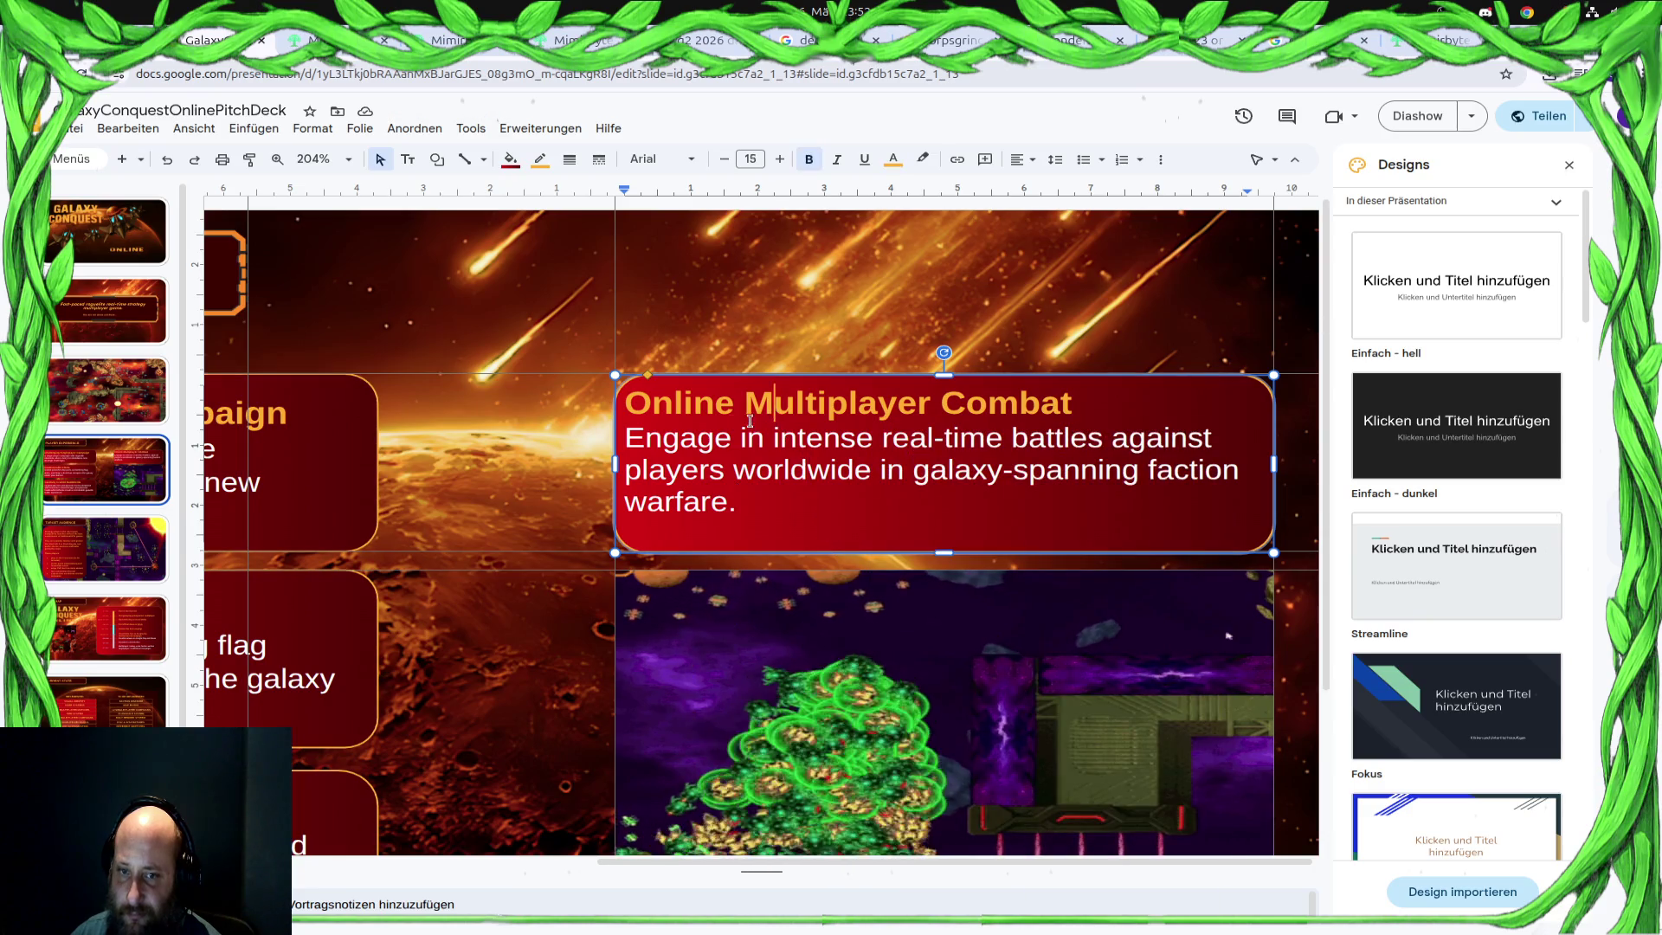
Insert spaces before the Online Multiplayer Combat heading to shift it right in its box
double_click(637, 403)
click(638, 405)
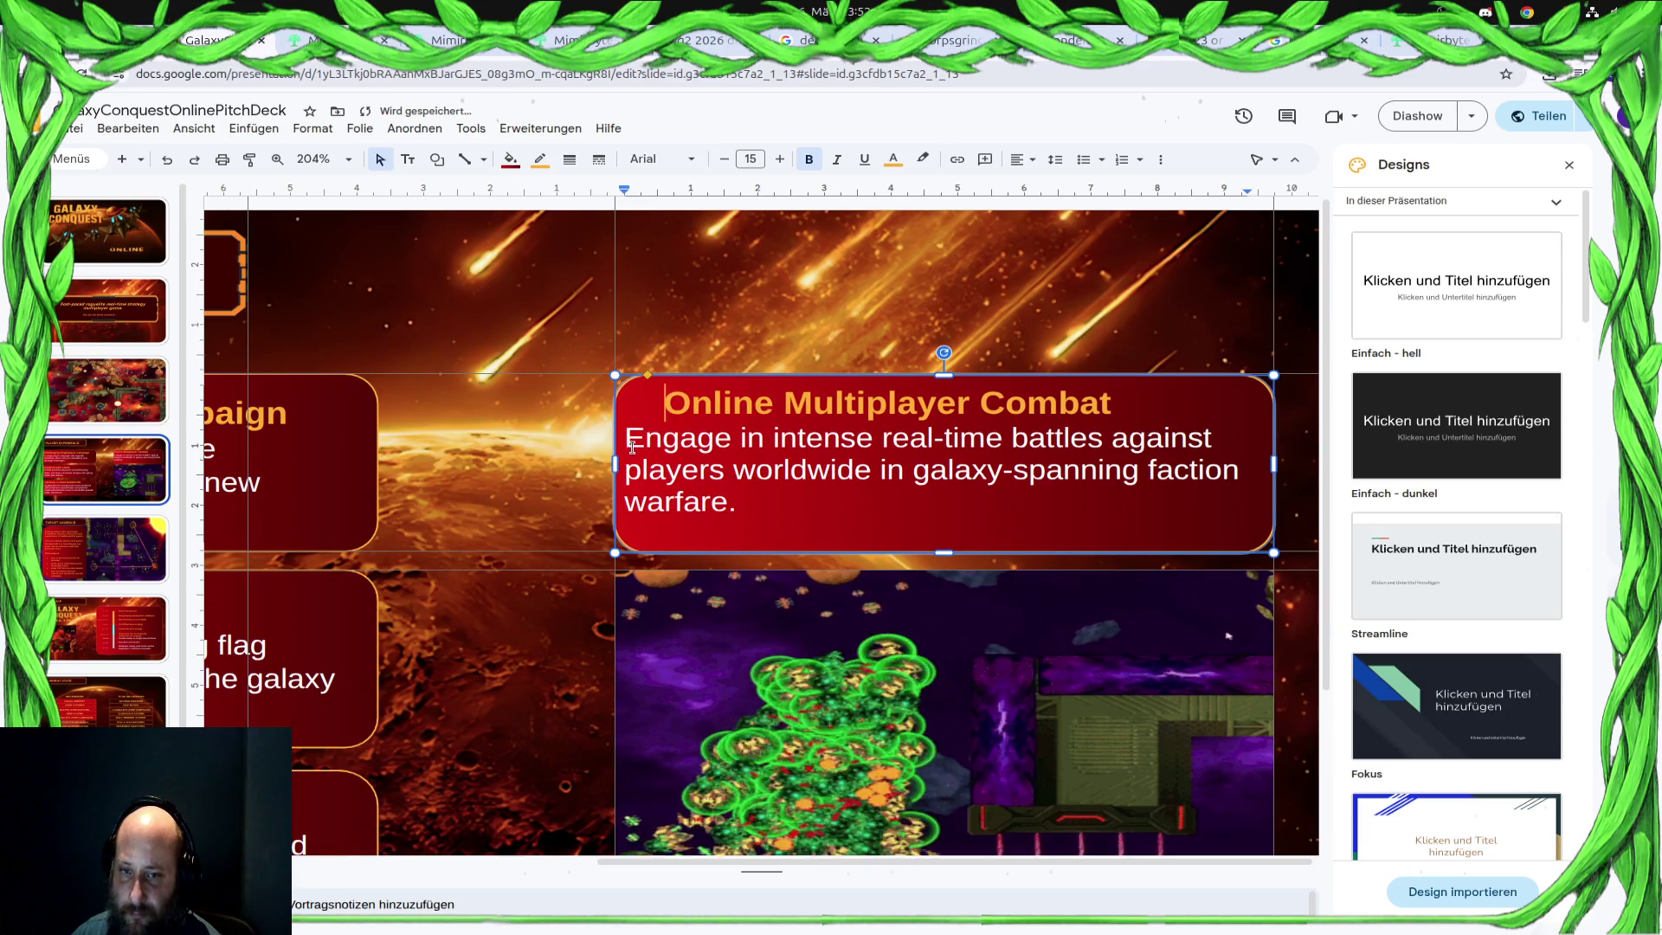
double_click(650, 437)
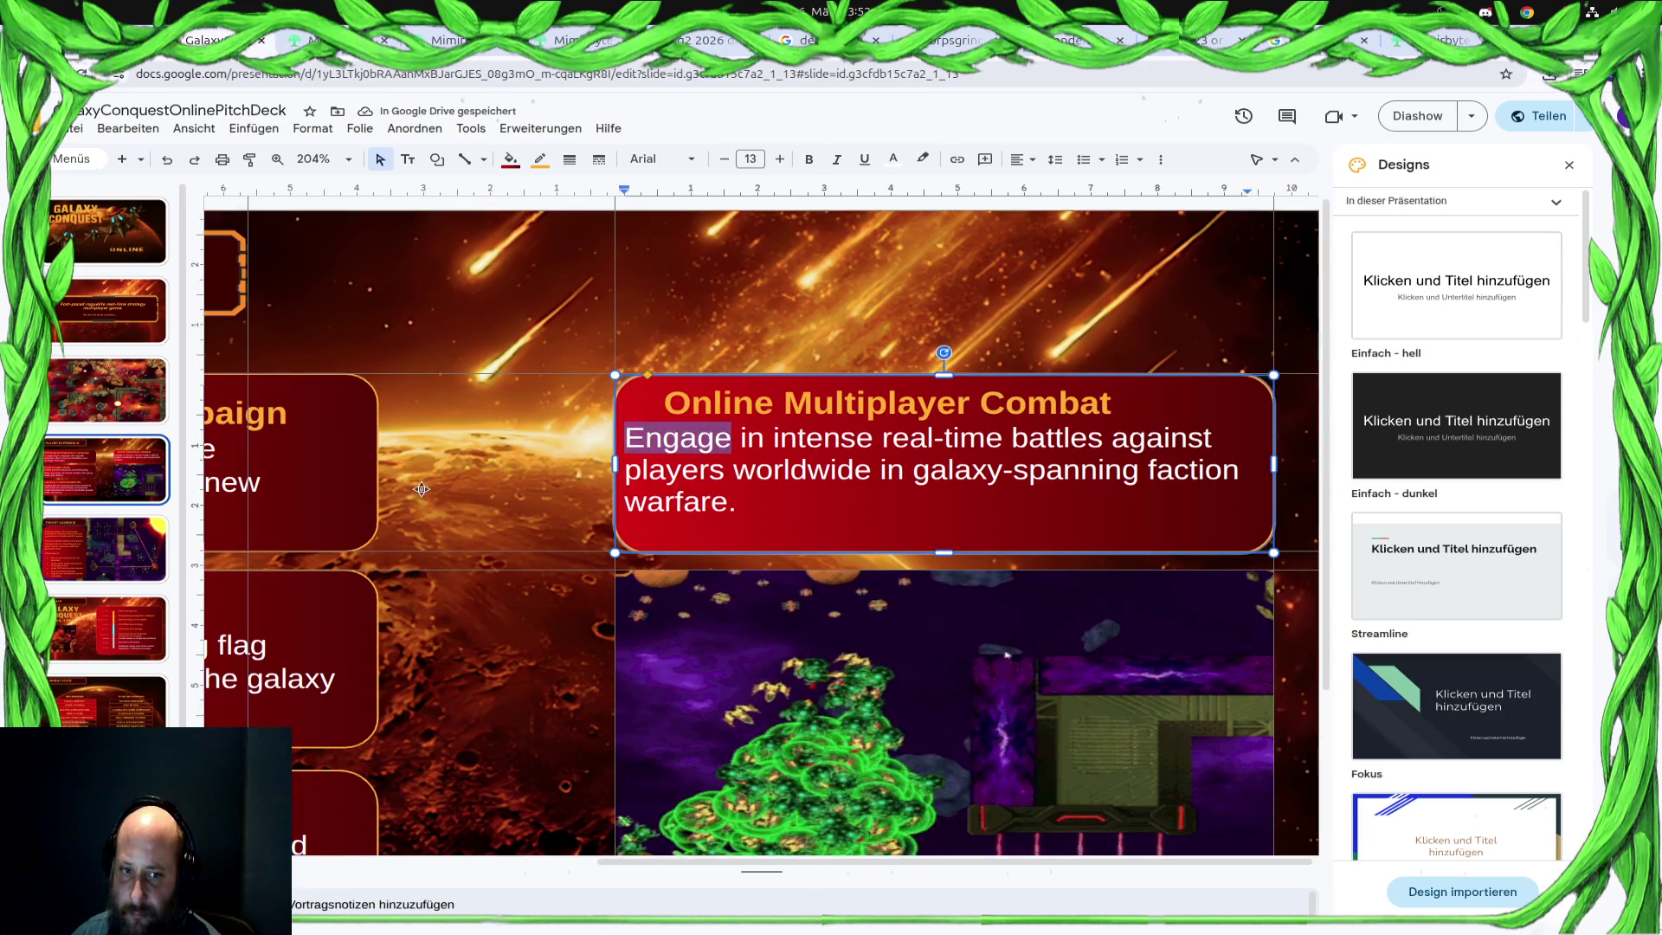
ctrl+scroll(425, 496, down, 5)
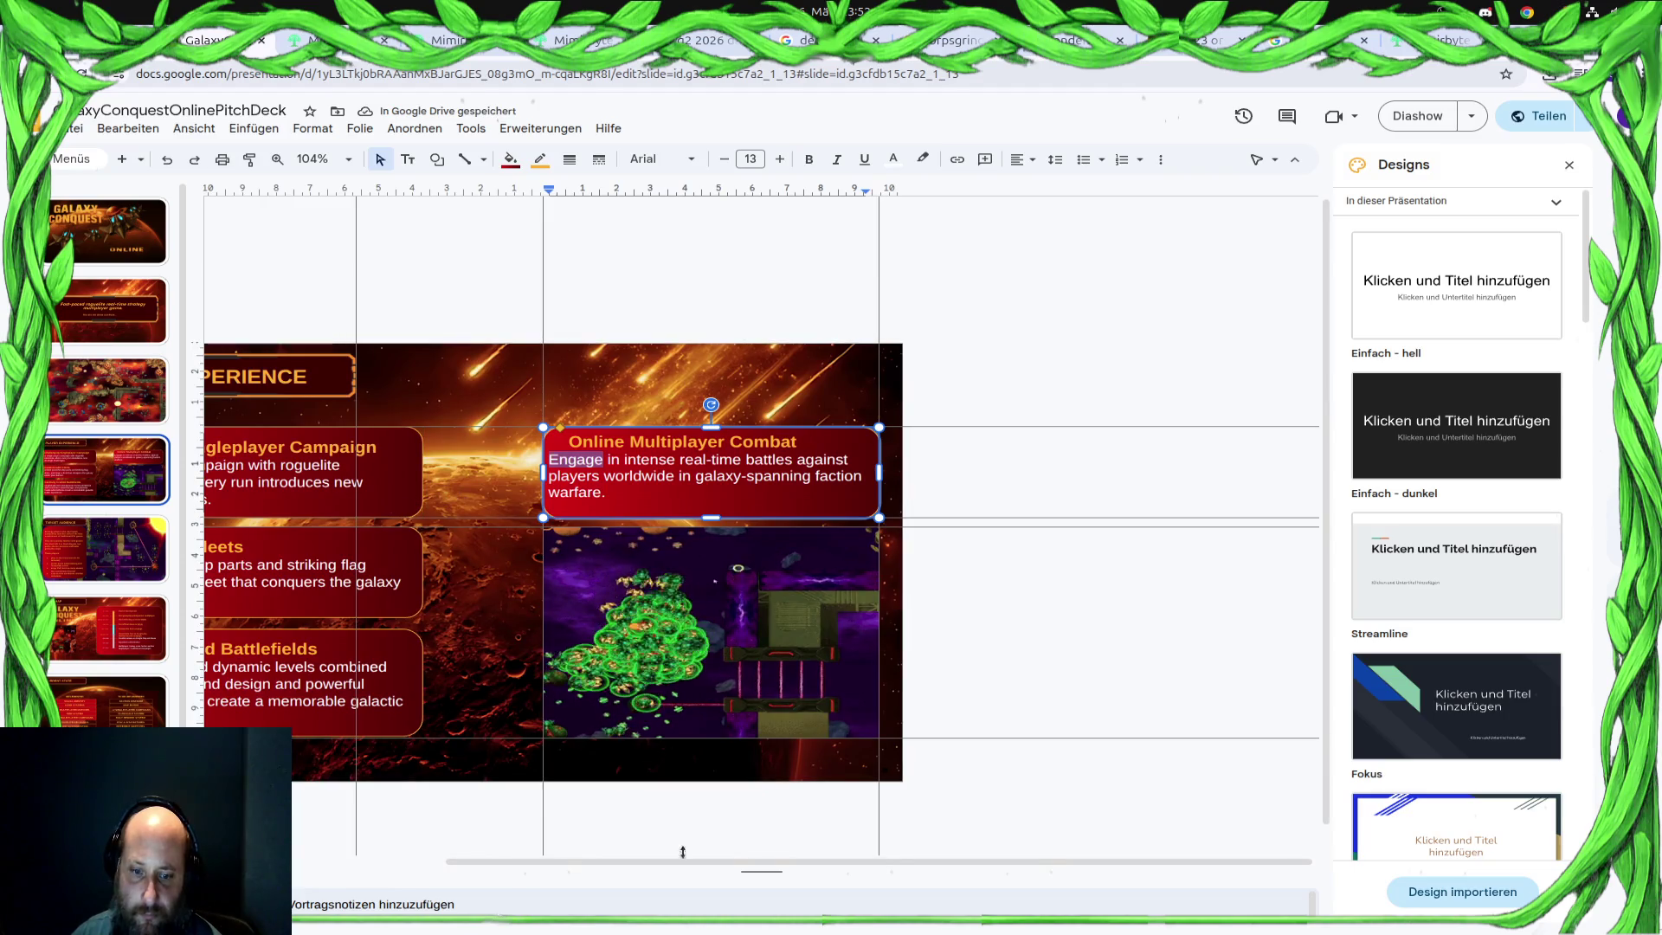
drag(650, 859, 517, 860)
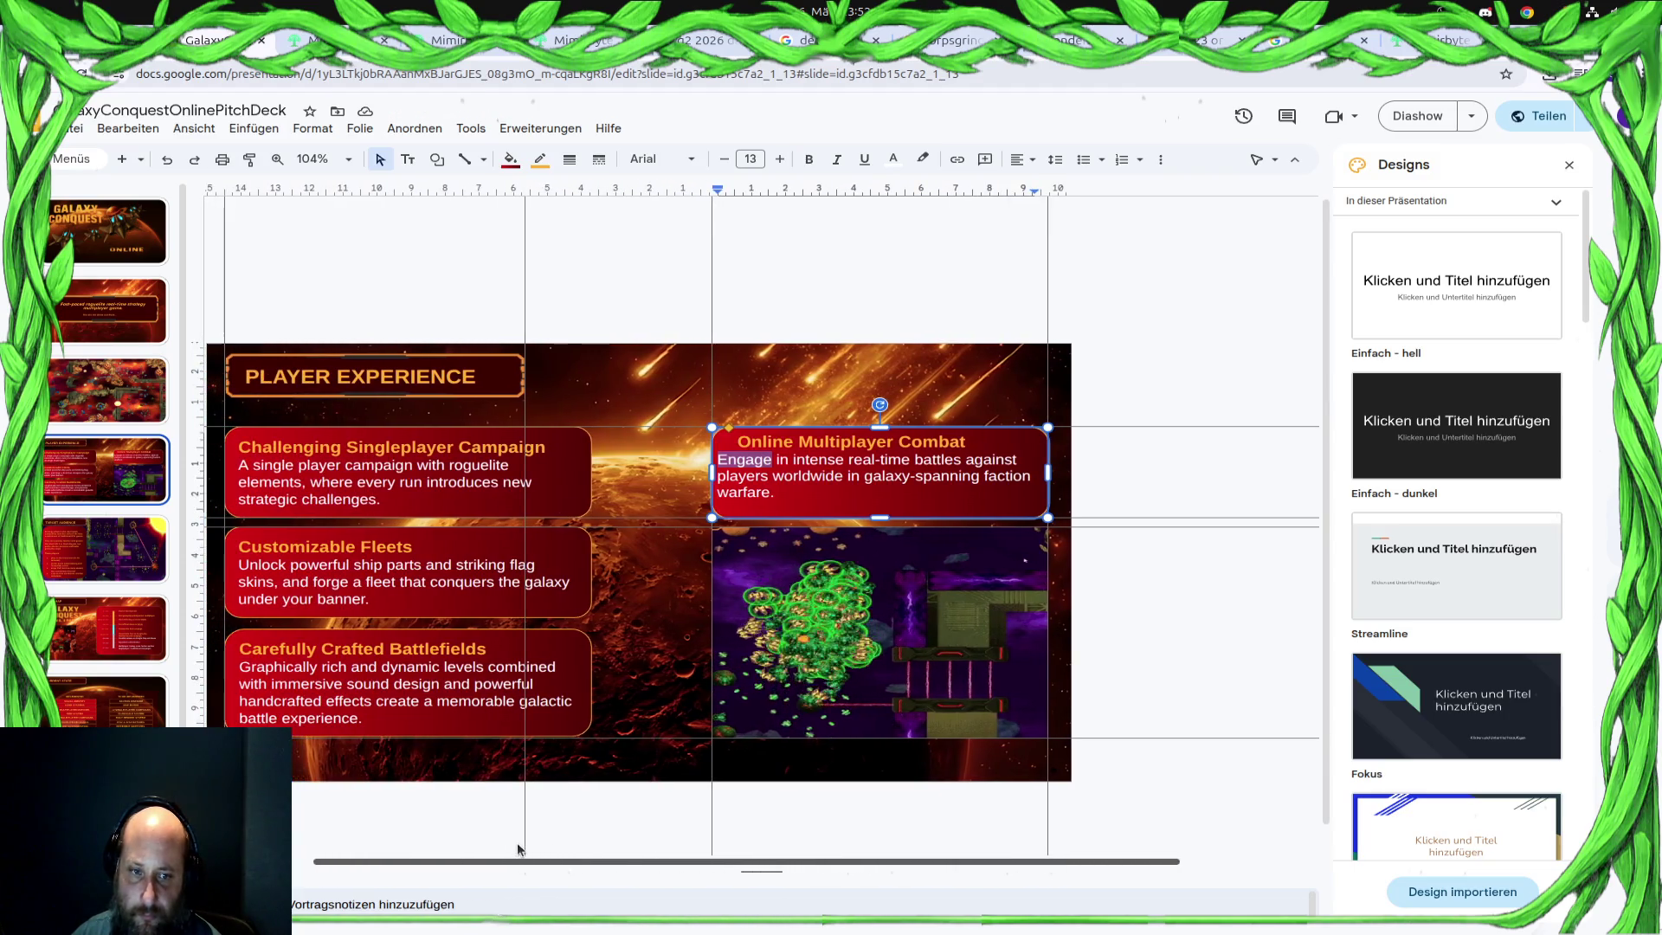
click(736, 441)
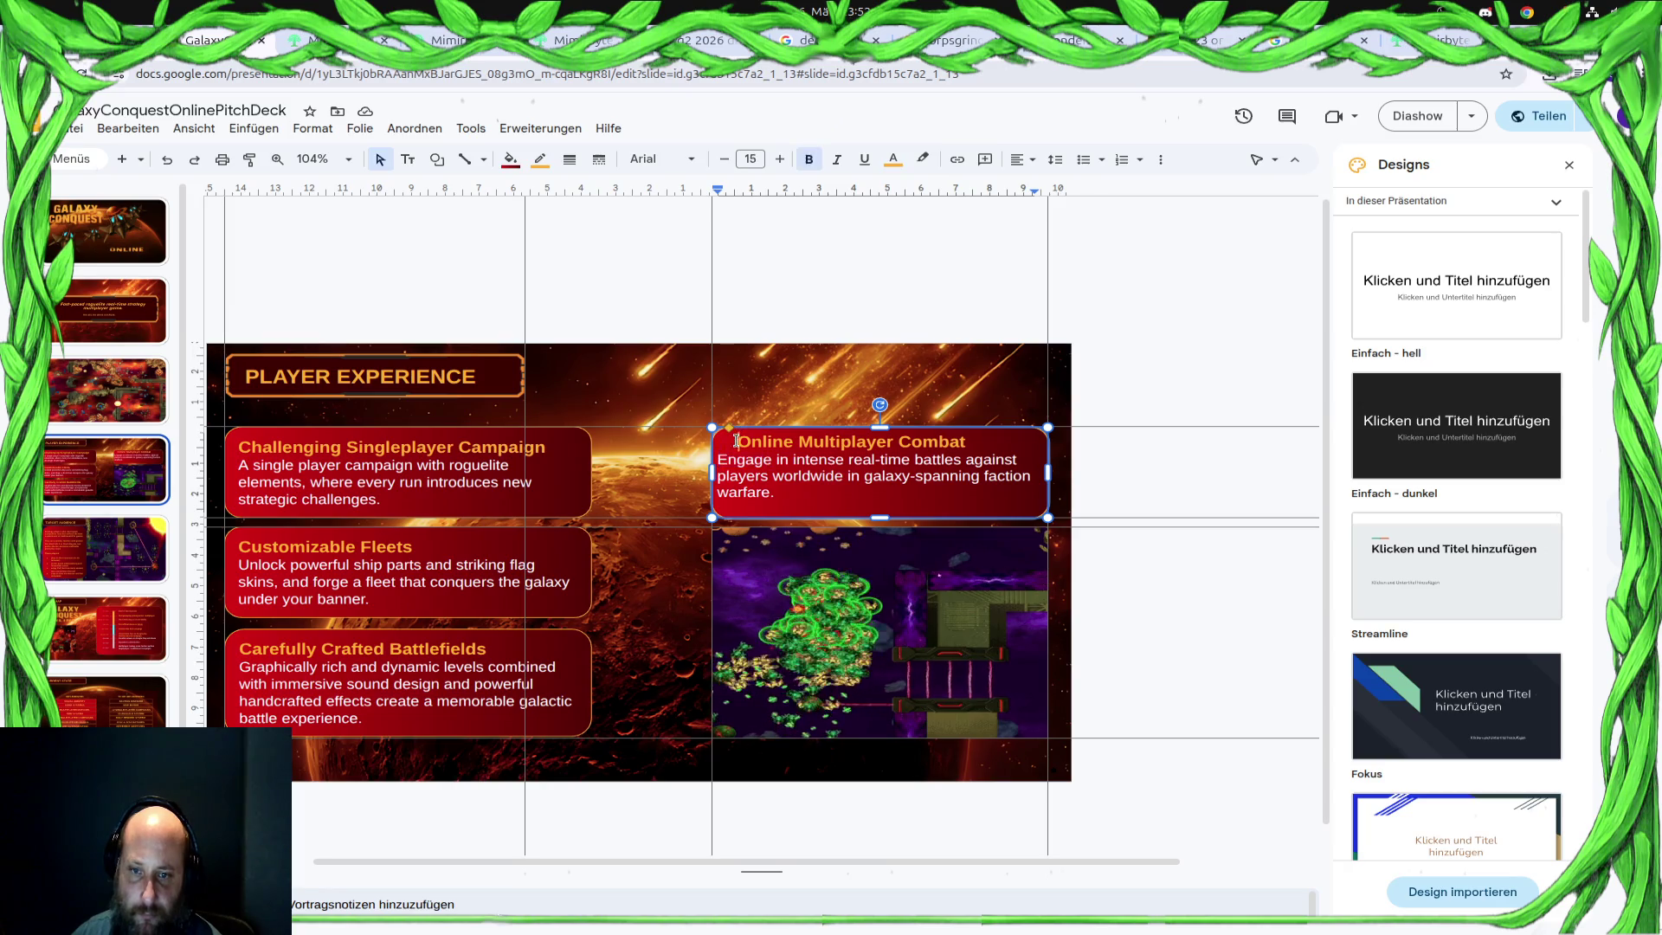
key(BackSpace)
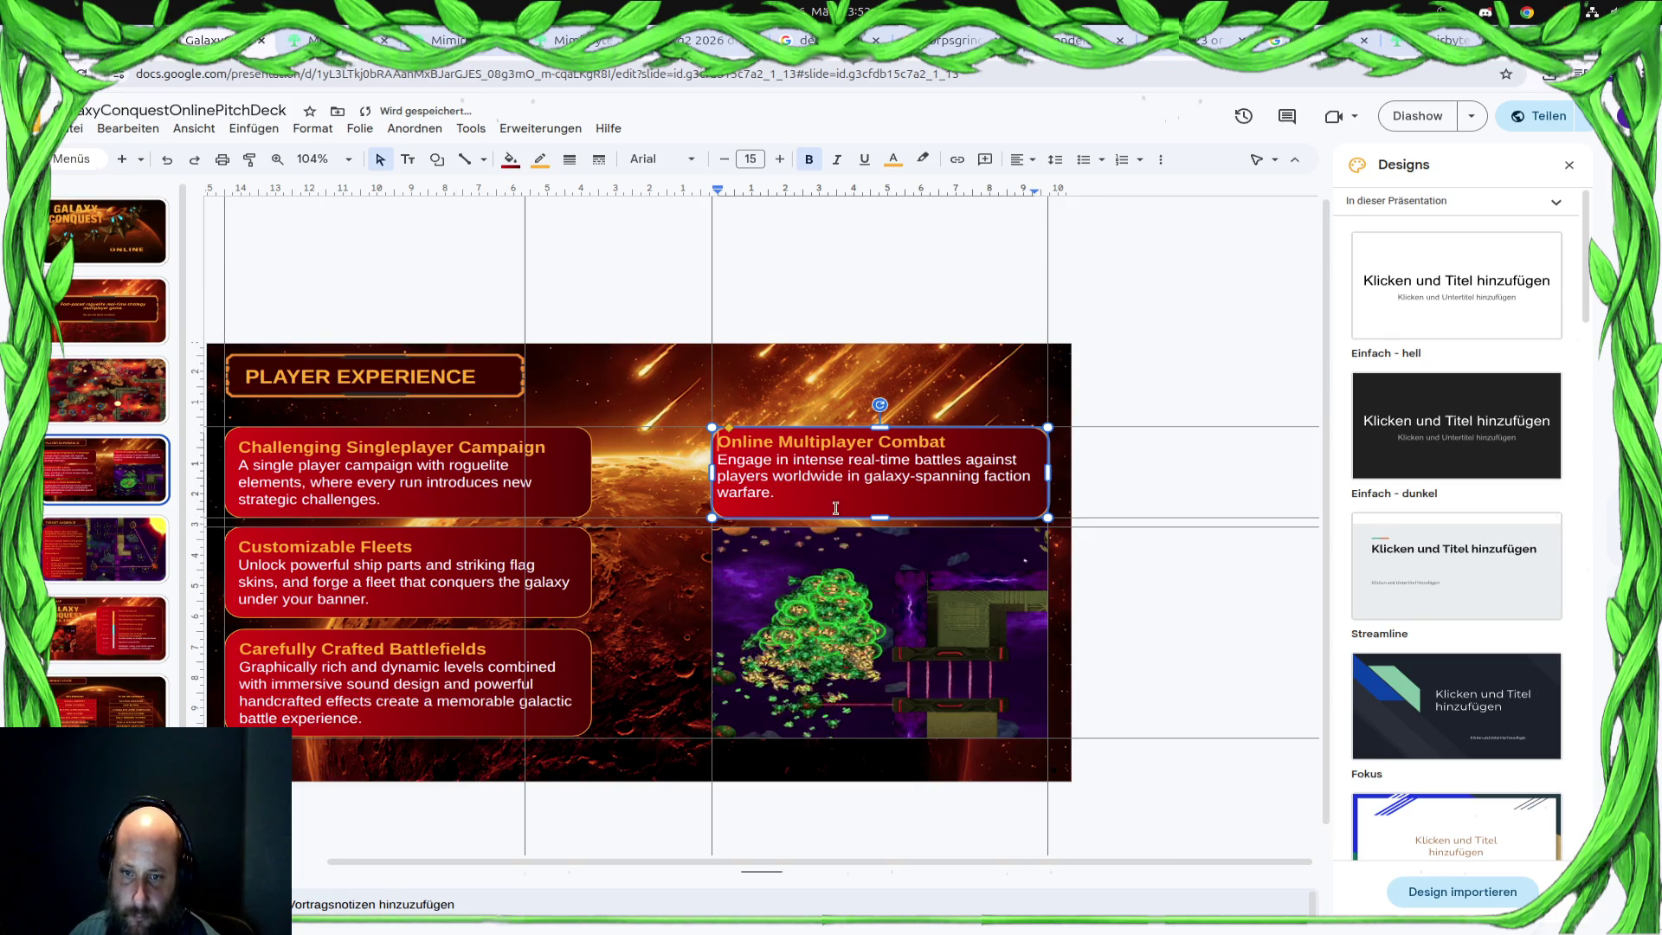
click(768, 493)
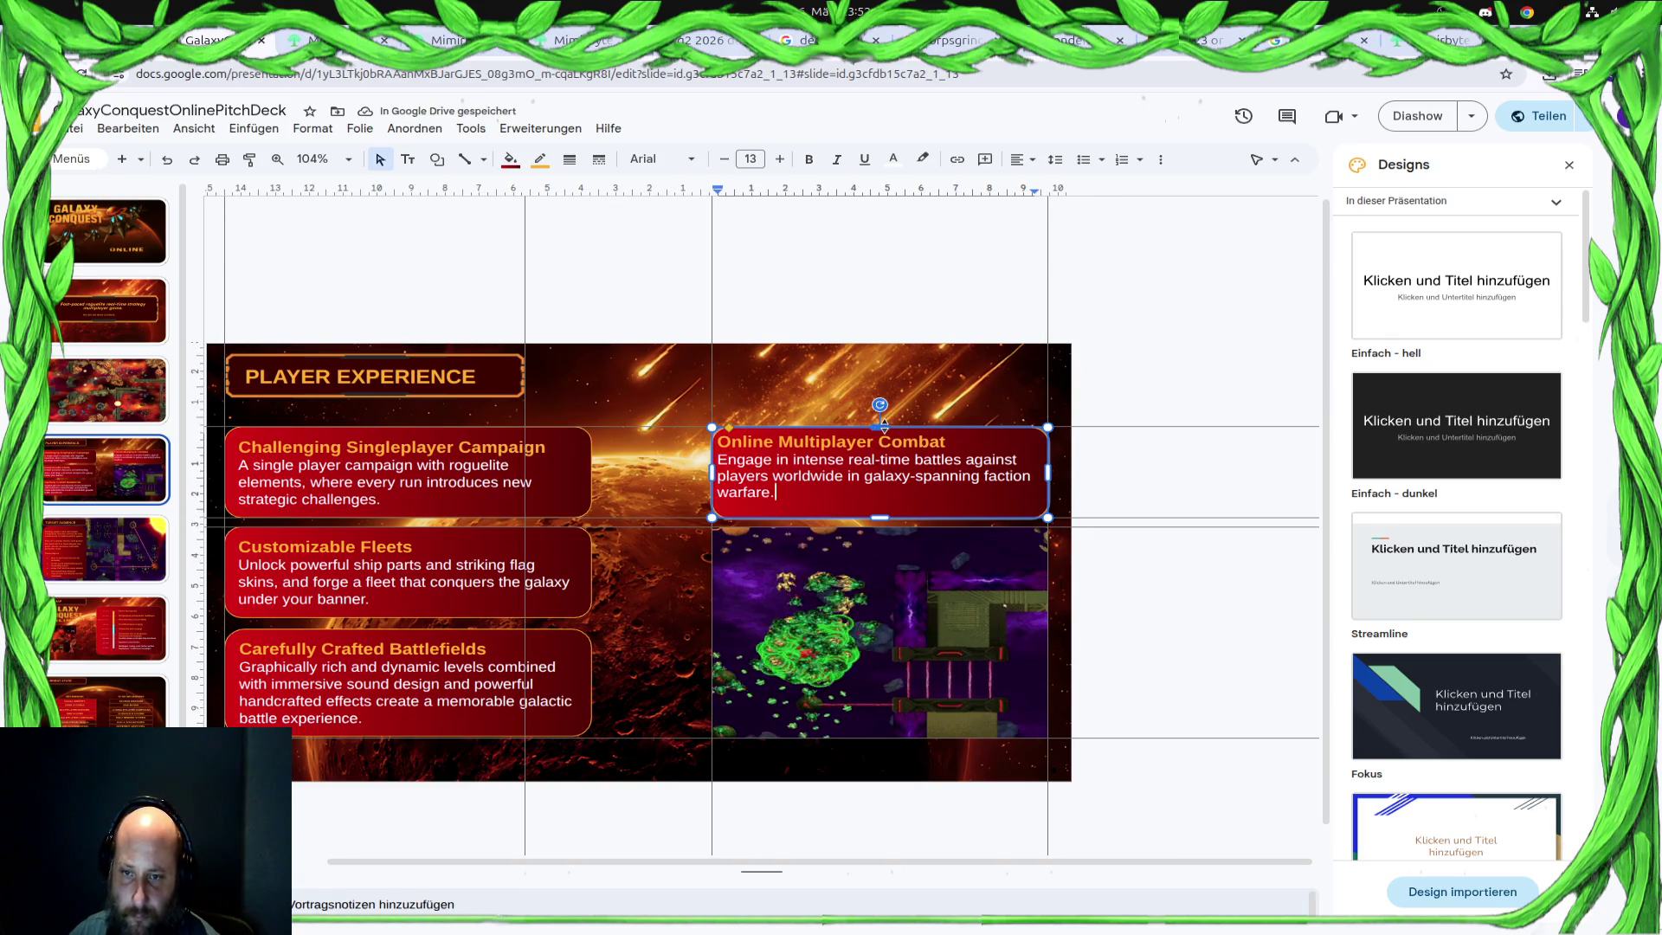
drag(884, 427, 884, 411)
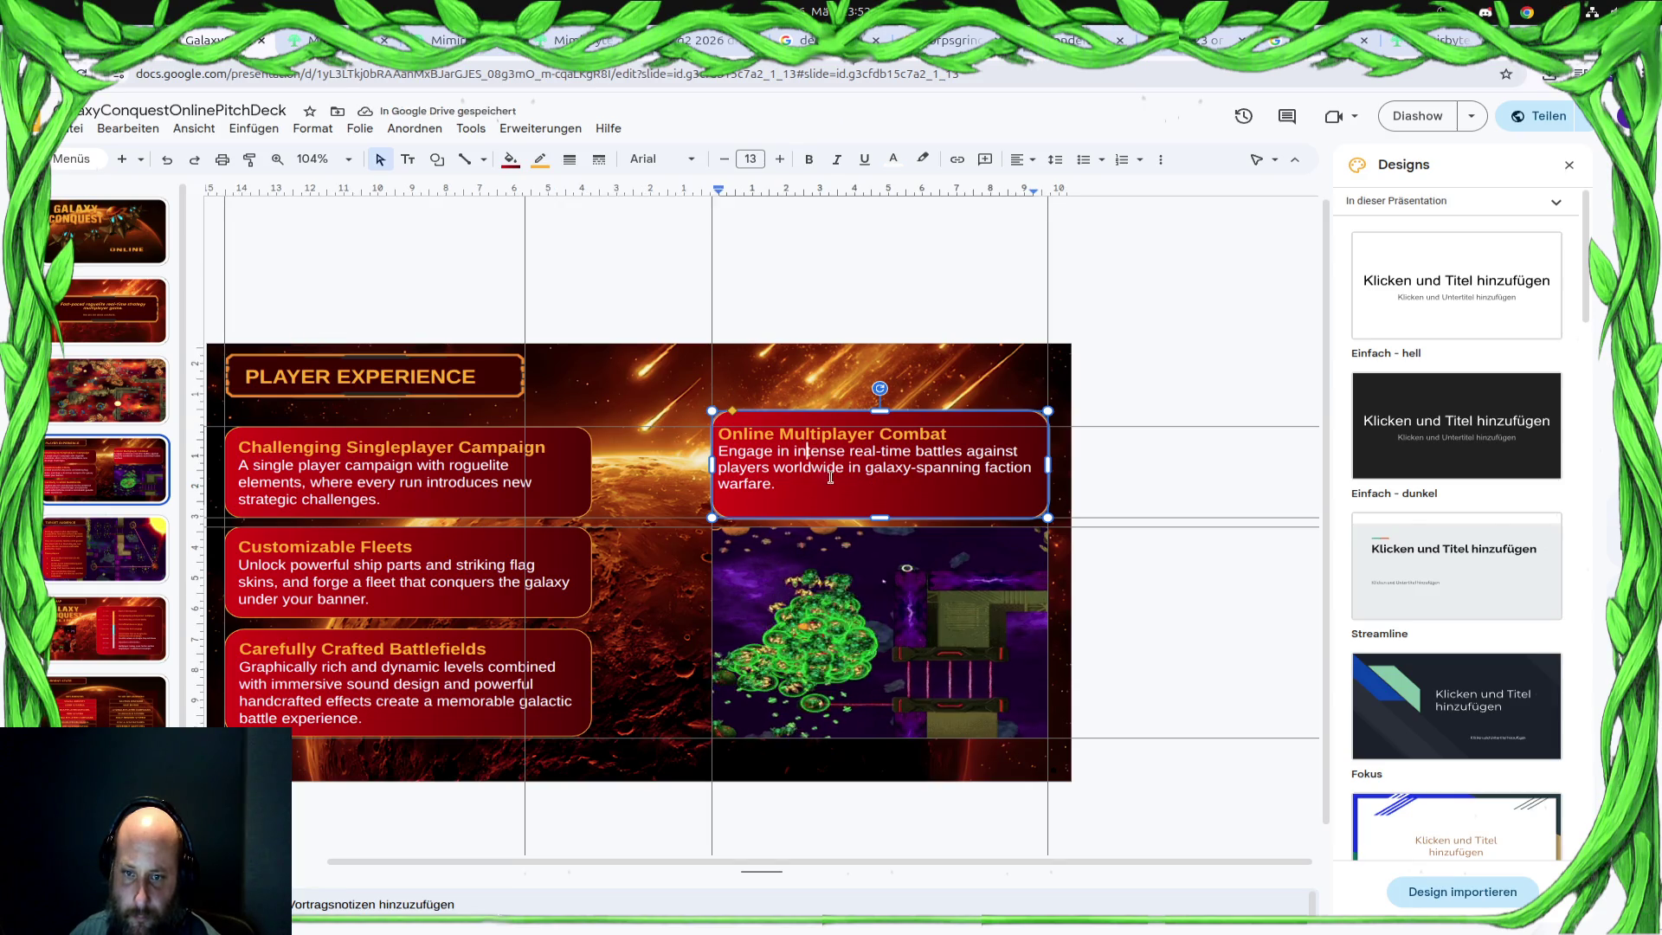
click(1082, 488)
click(1022, 467)
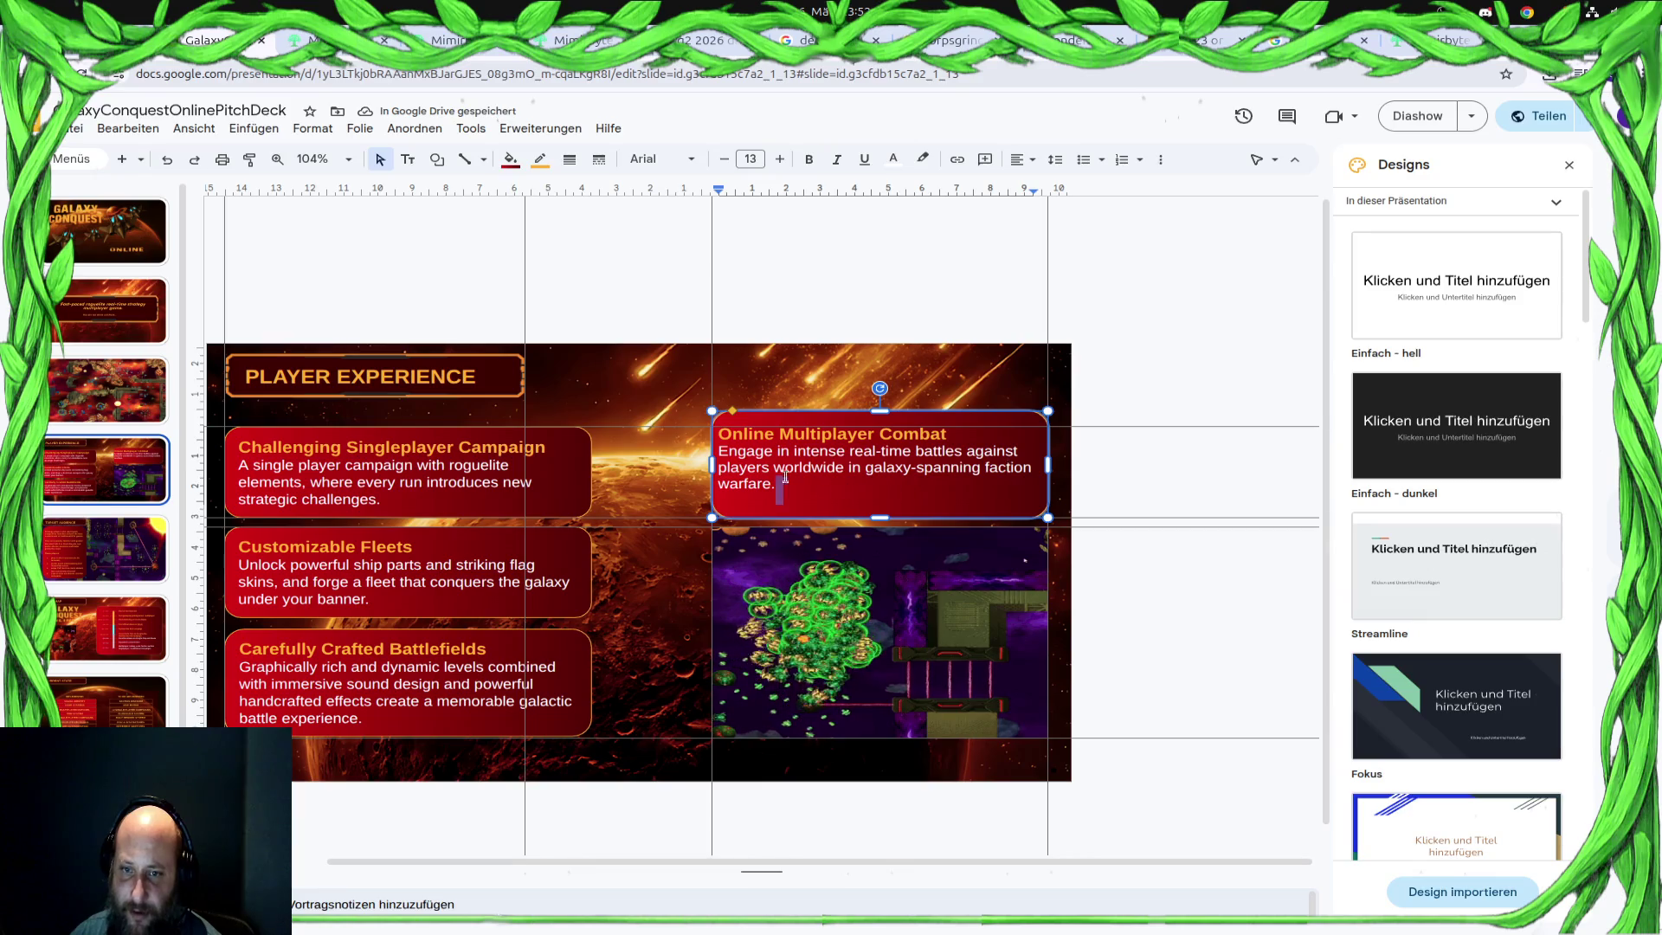
drag(784, 478, 710, 427)
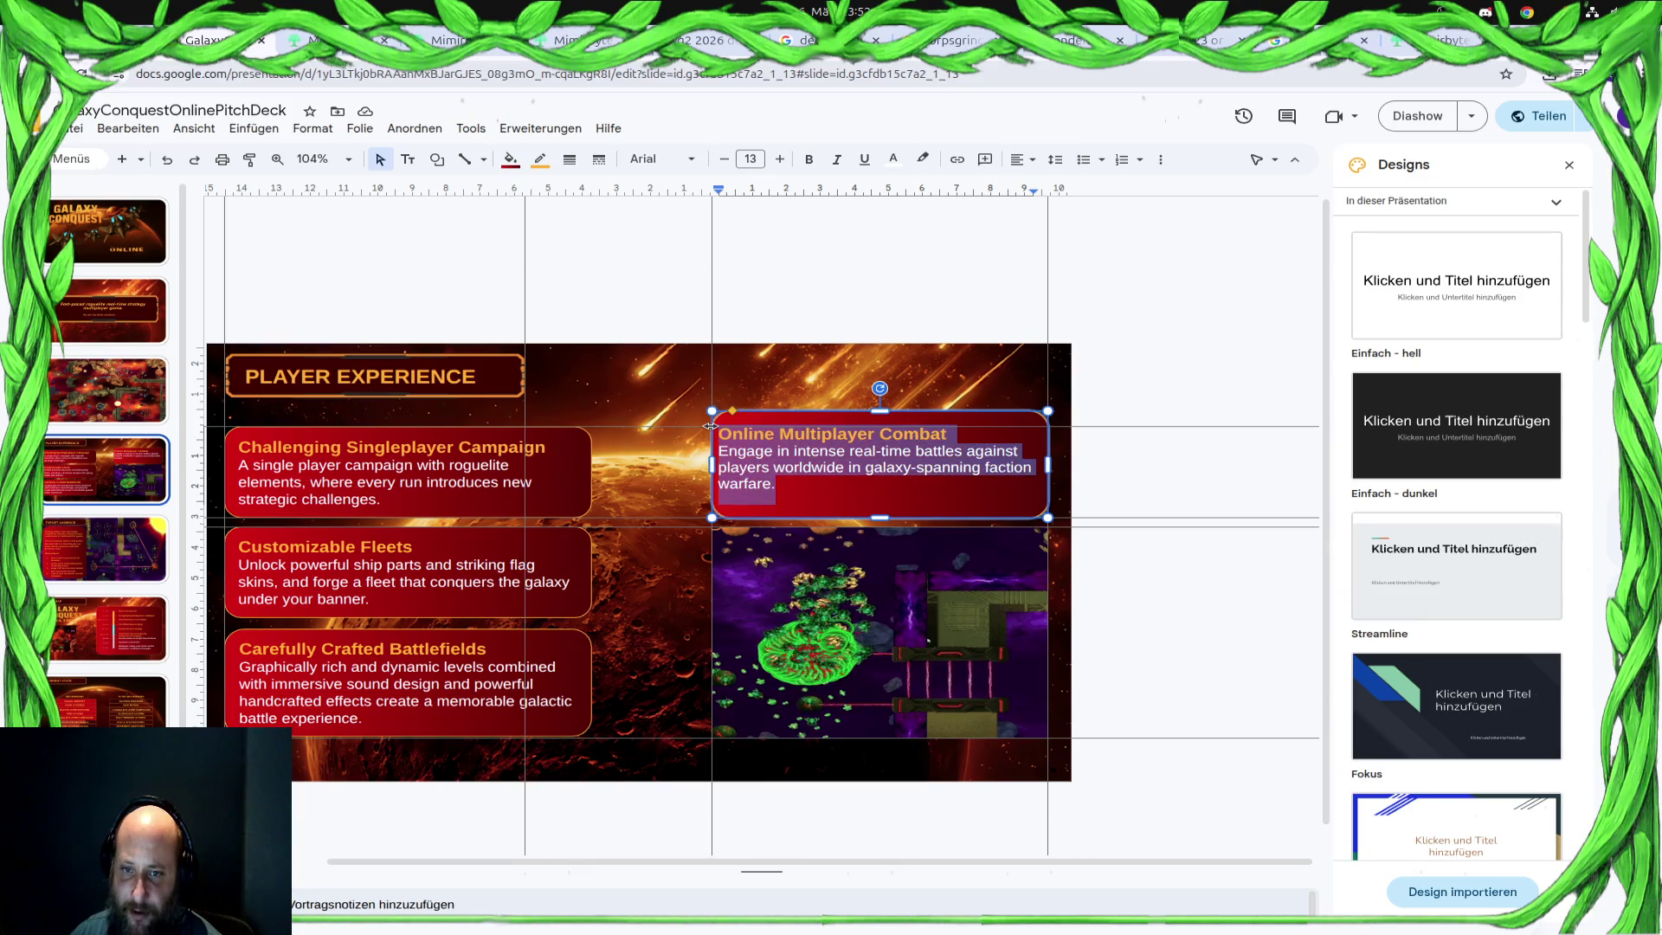
click(972, 501)
click(991, 518)
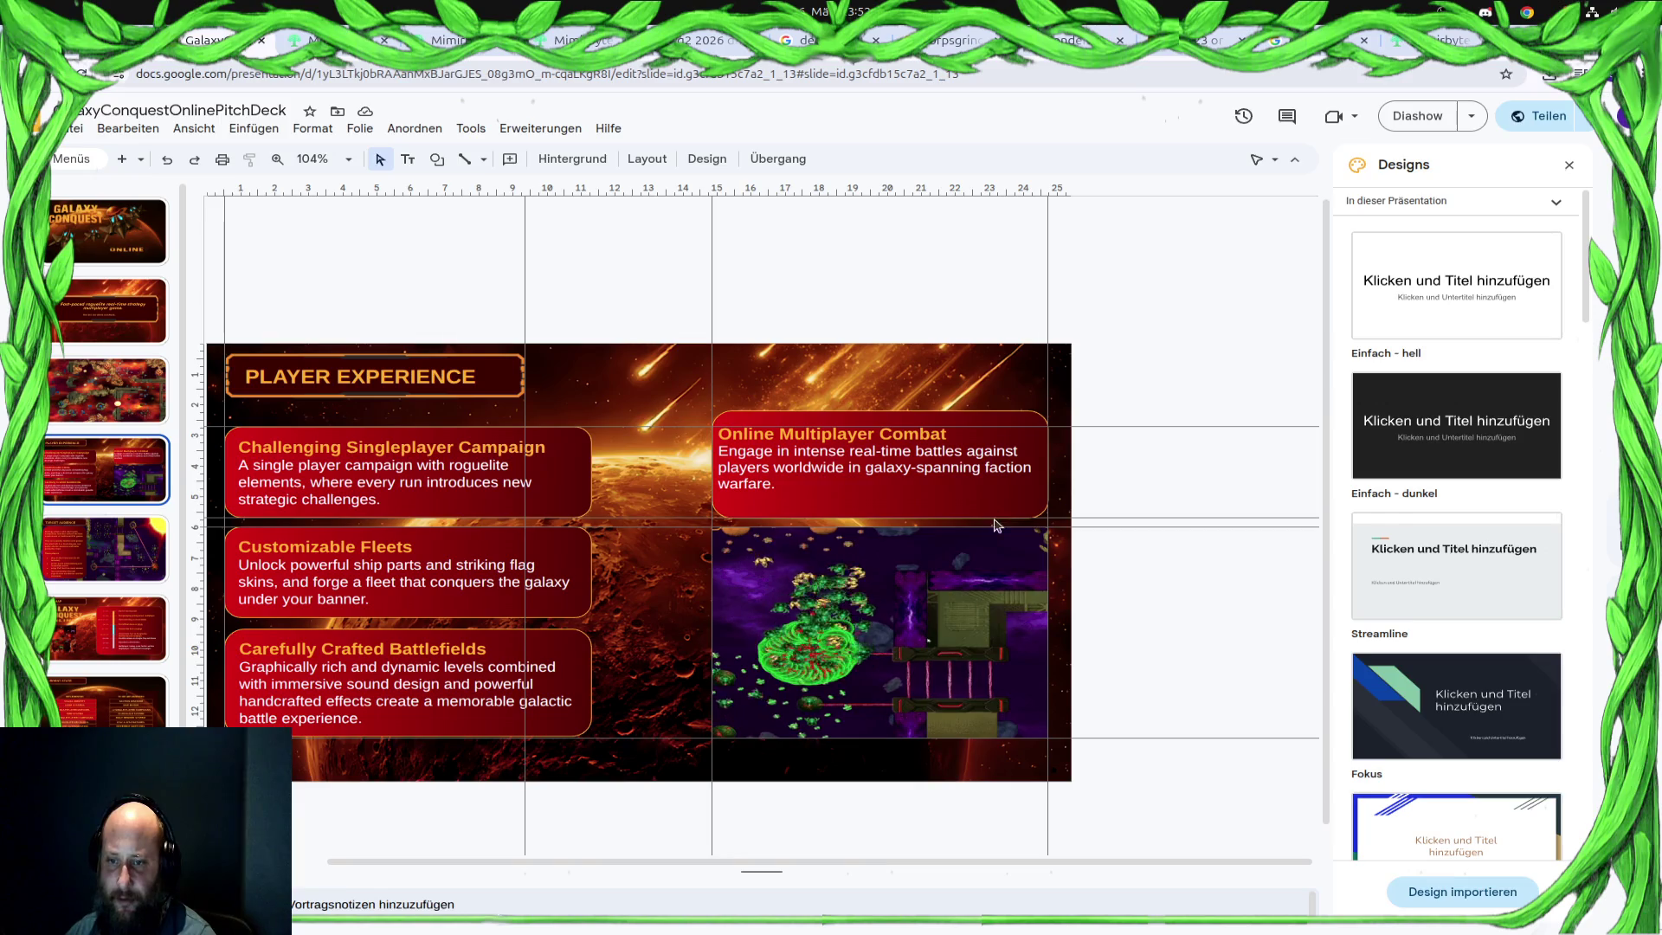
click(1009, 506)
key(Delete)
click(476, 487)
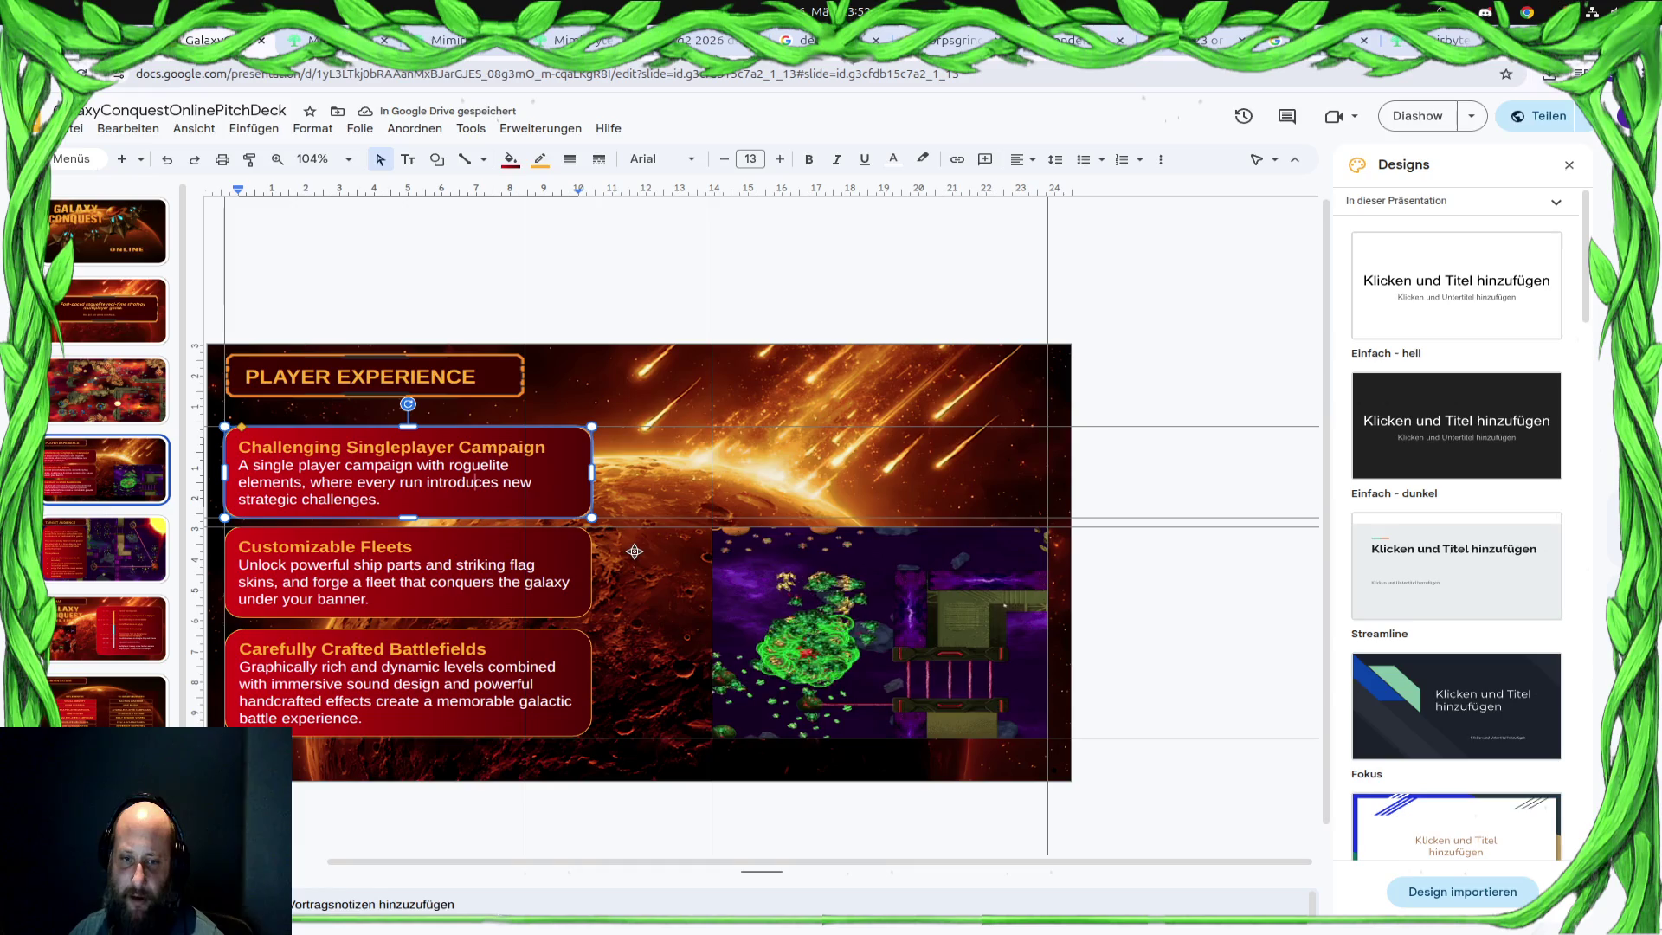
key(ctrl+z)
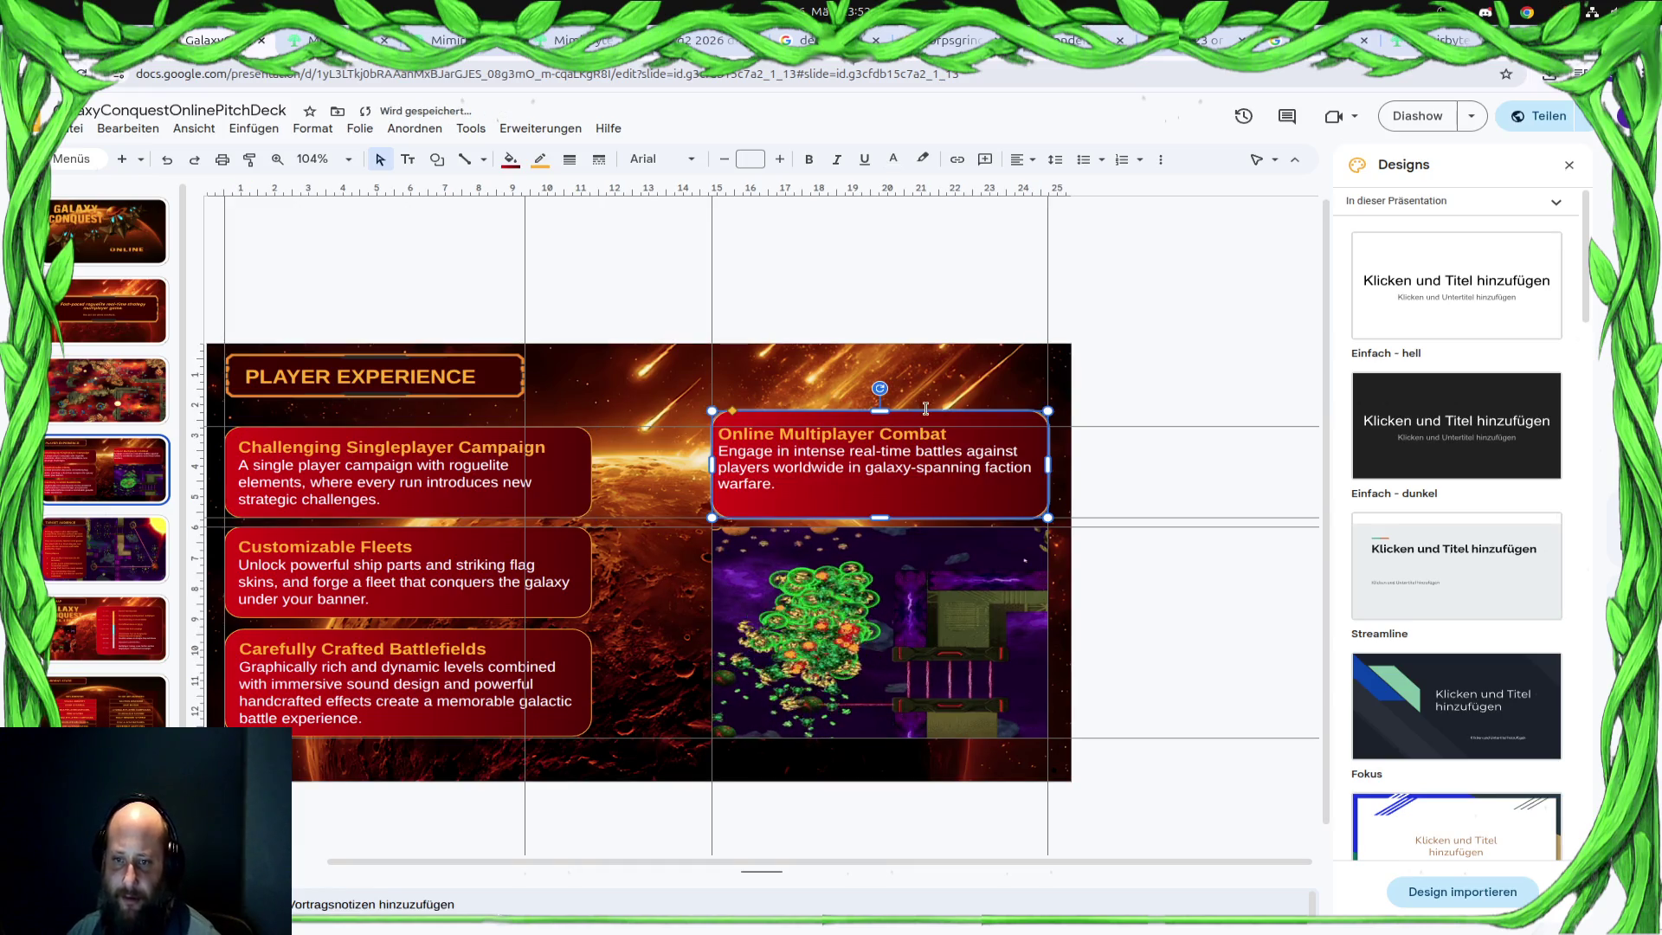
click(925, 389)
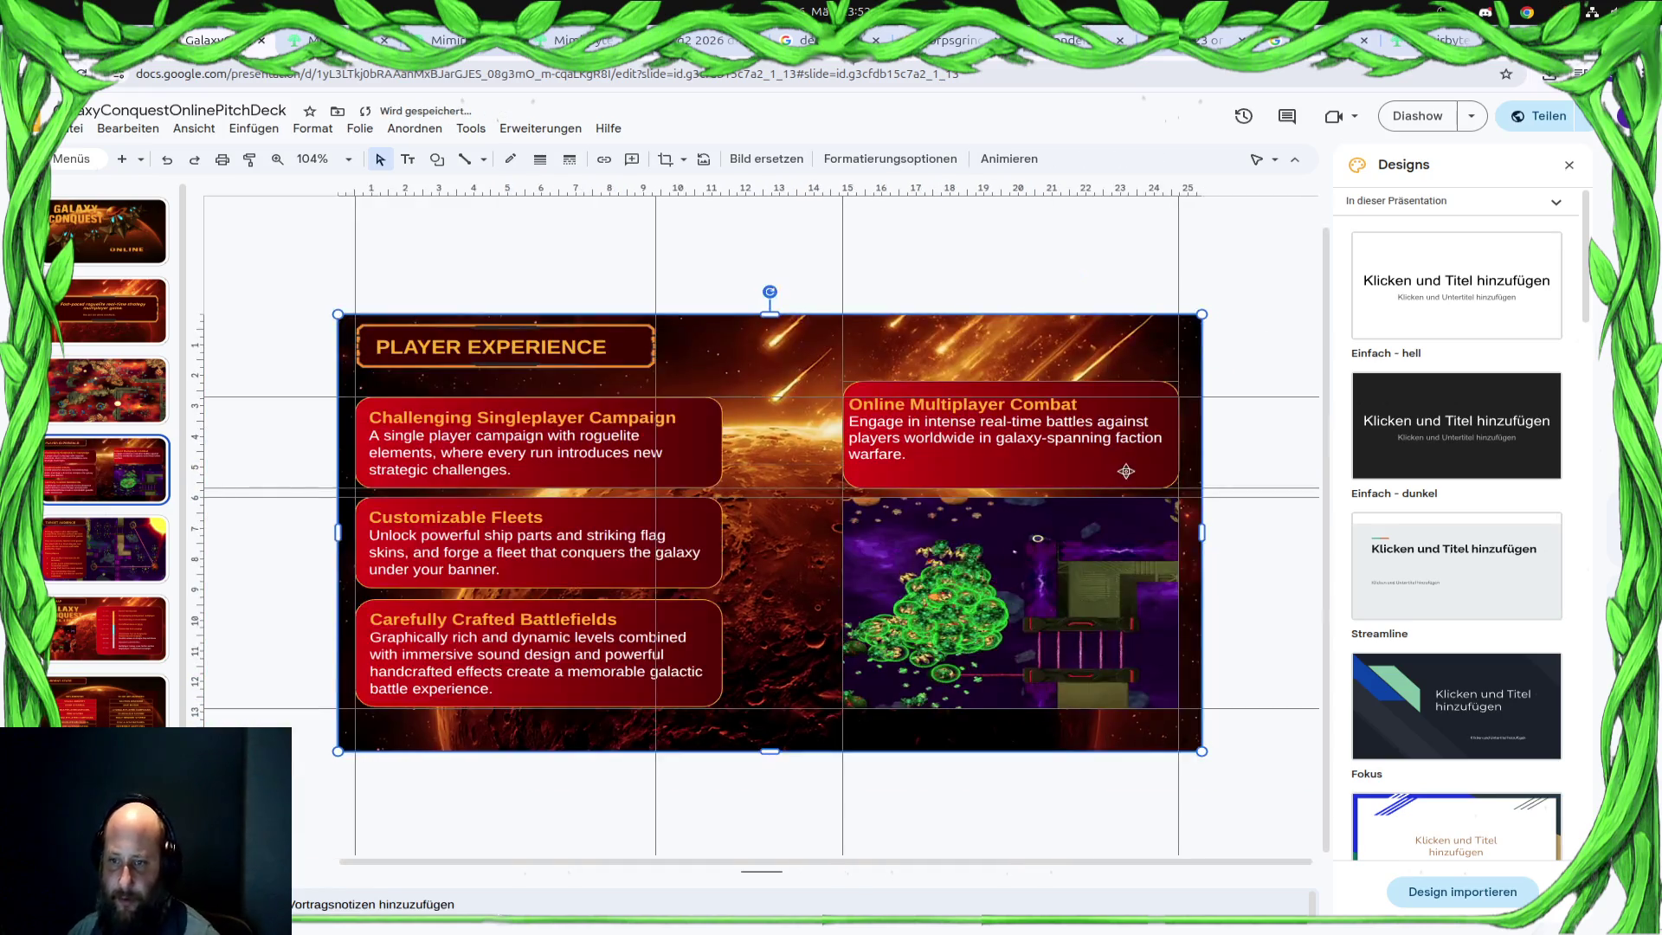
click(1126, 472)
click(874, 650)
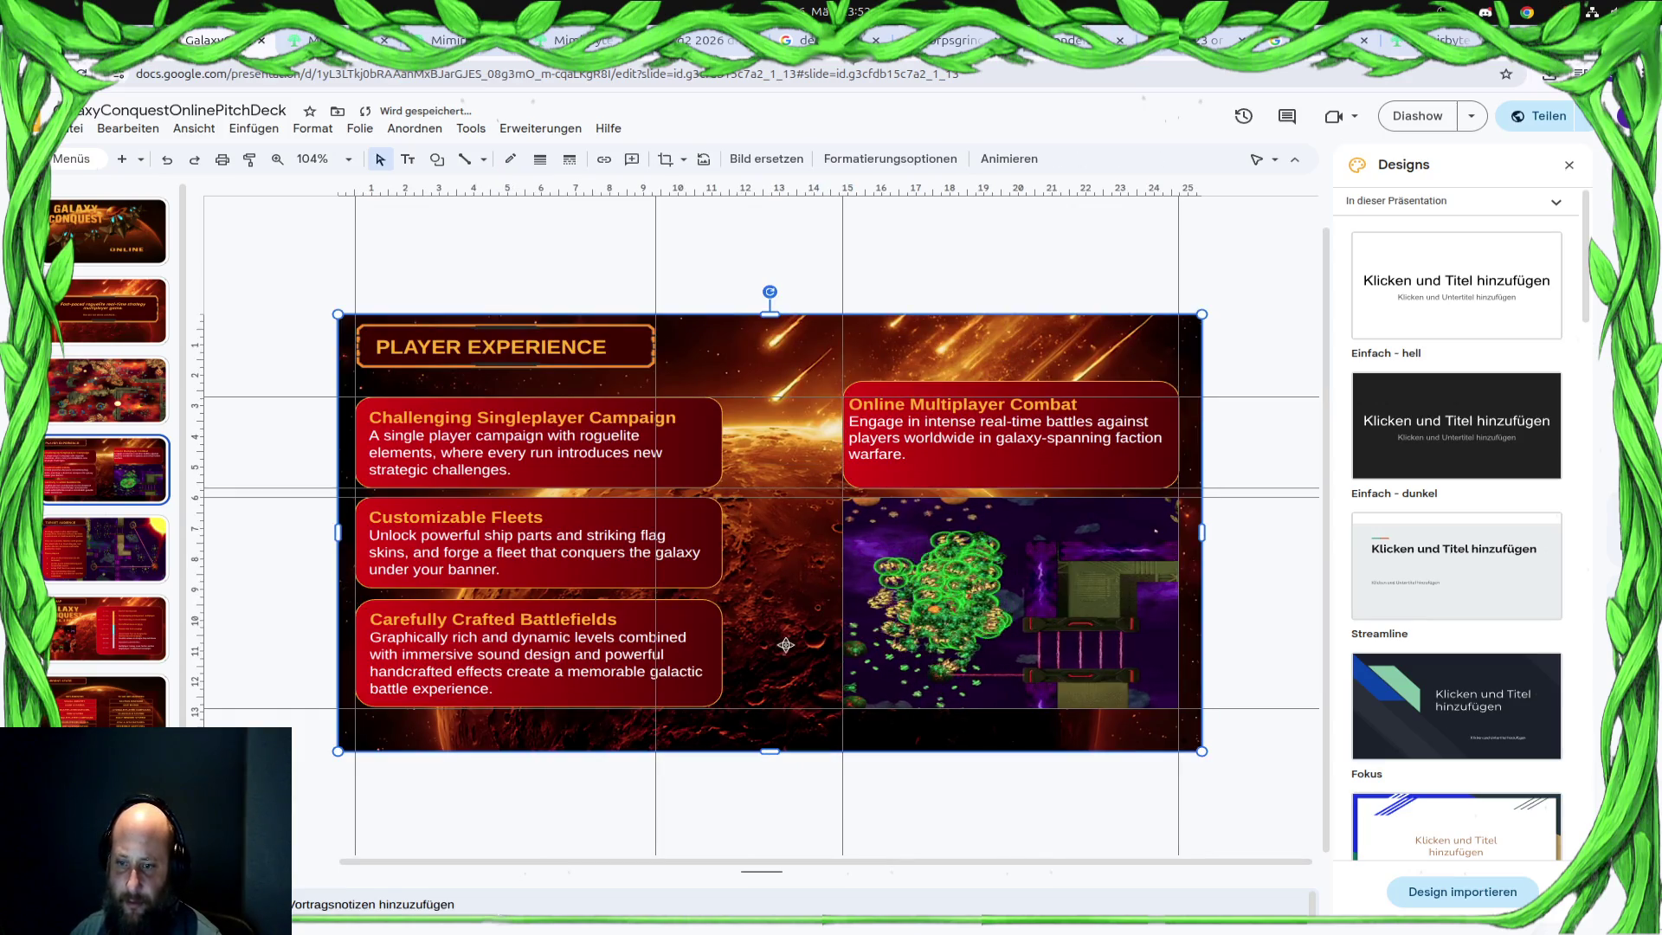
click(1116, 476)
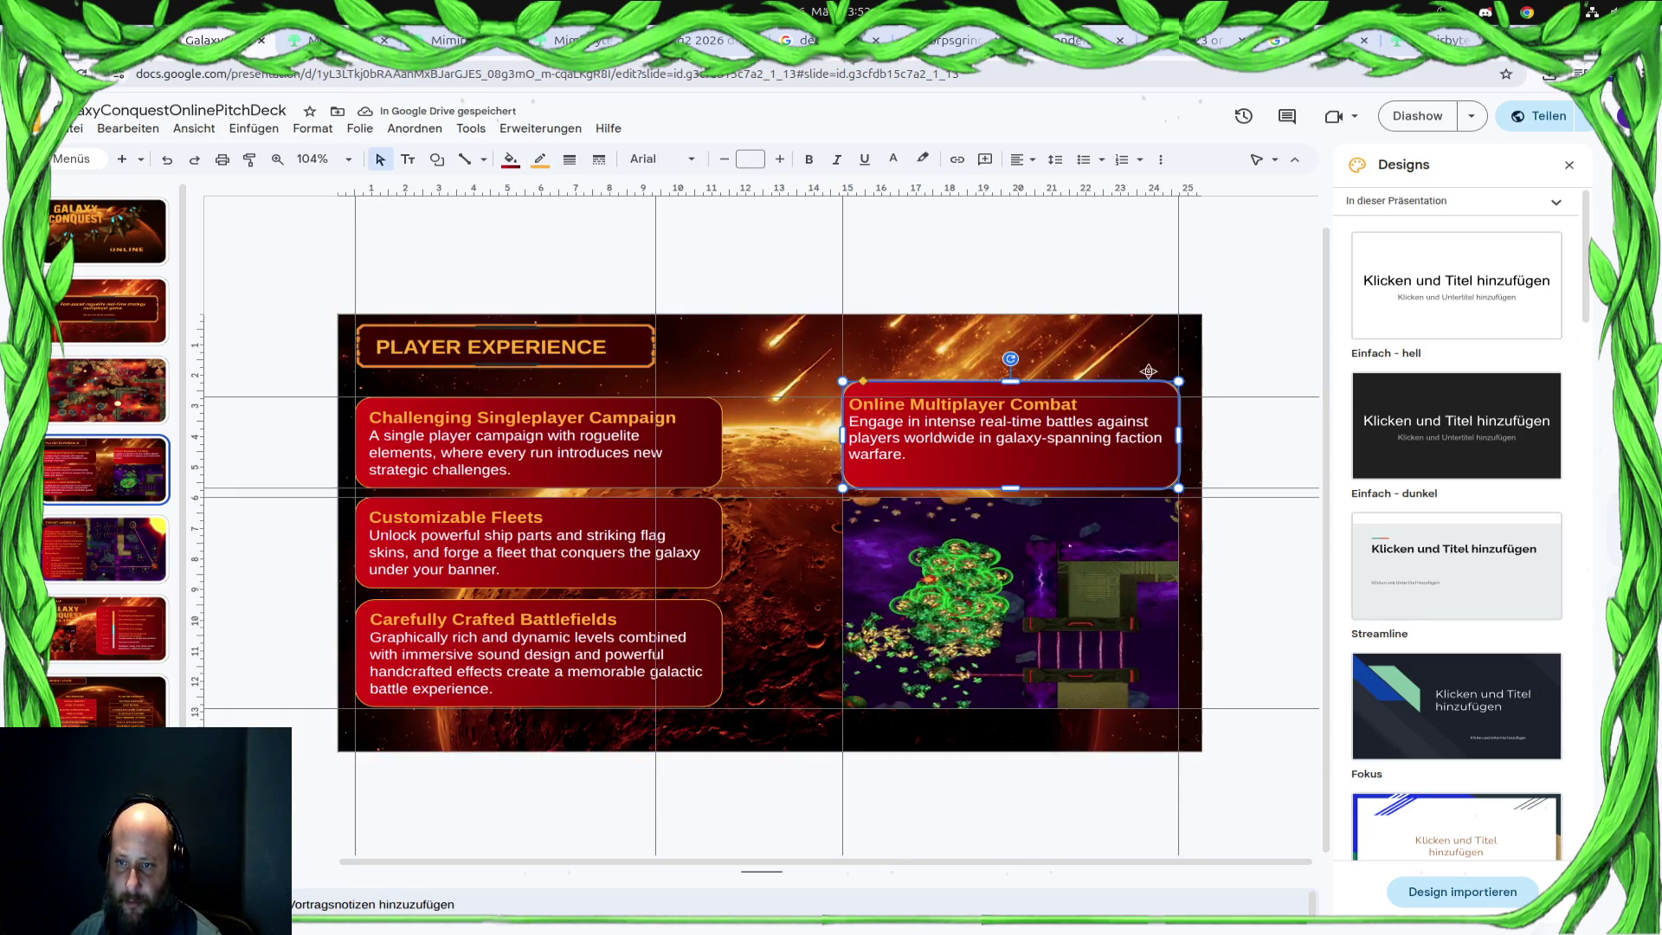
Move the old Multiplayer box aside and duplicate the Singleplayer Campaign box into the right column
mouse_move(1009, 379)
mouse_down()
mouse_move(991, 238)
mouse_move(981, 251)
mouse_up()
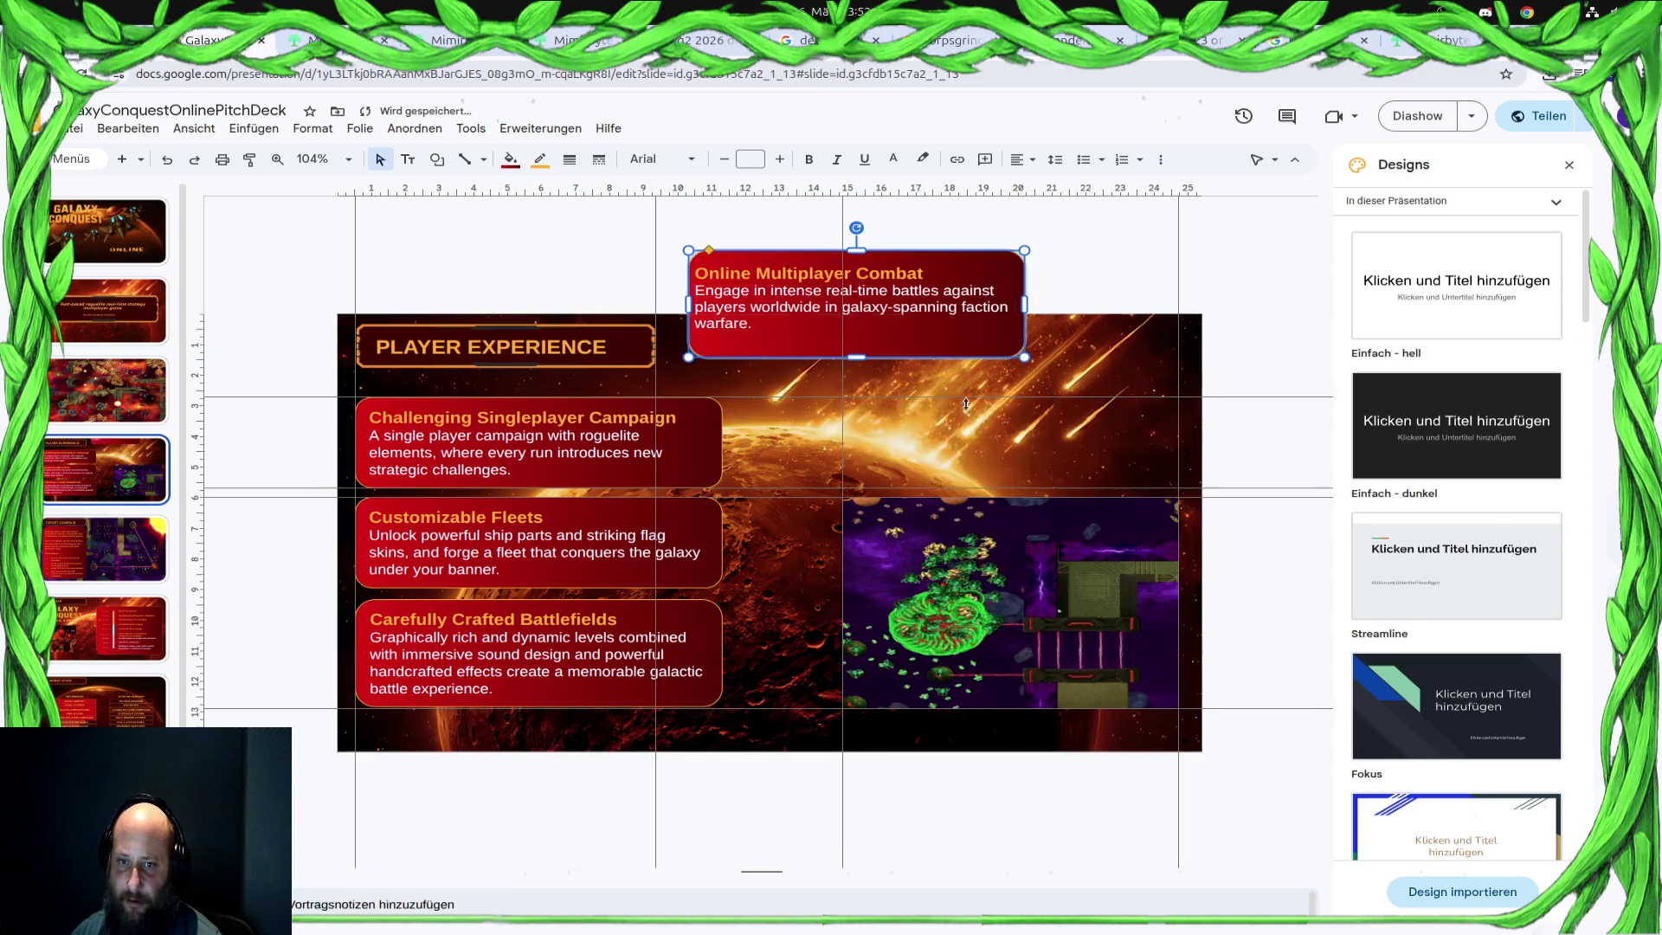
click(710, 446)
key(ctrl+d)
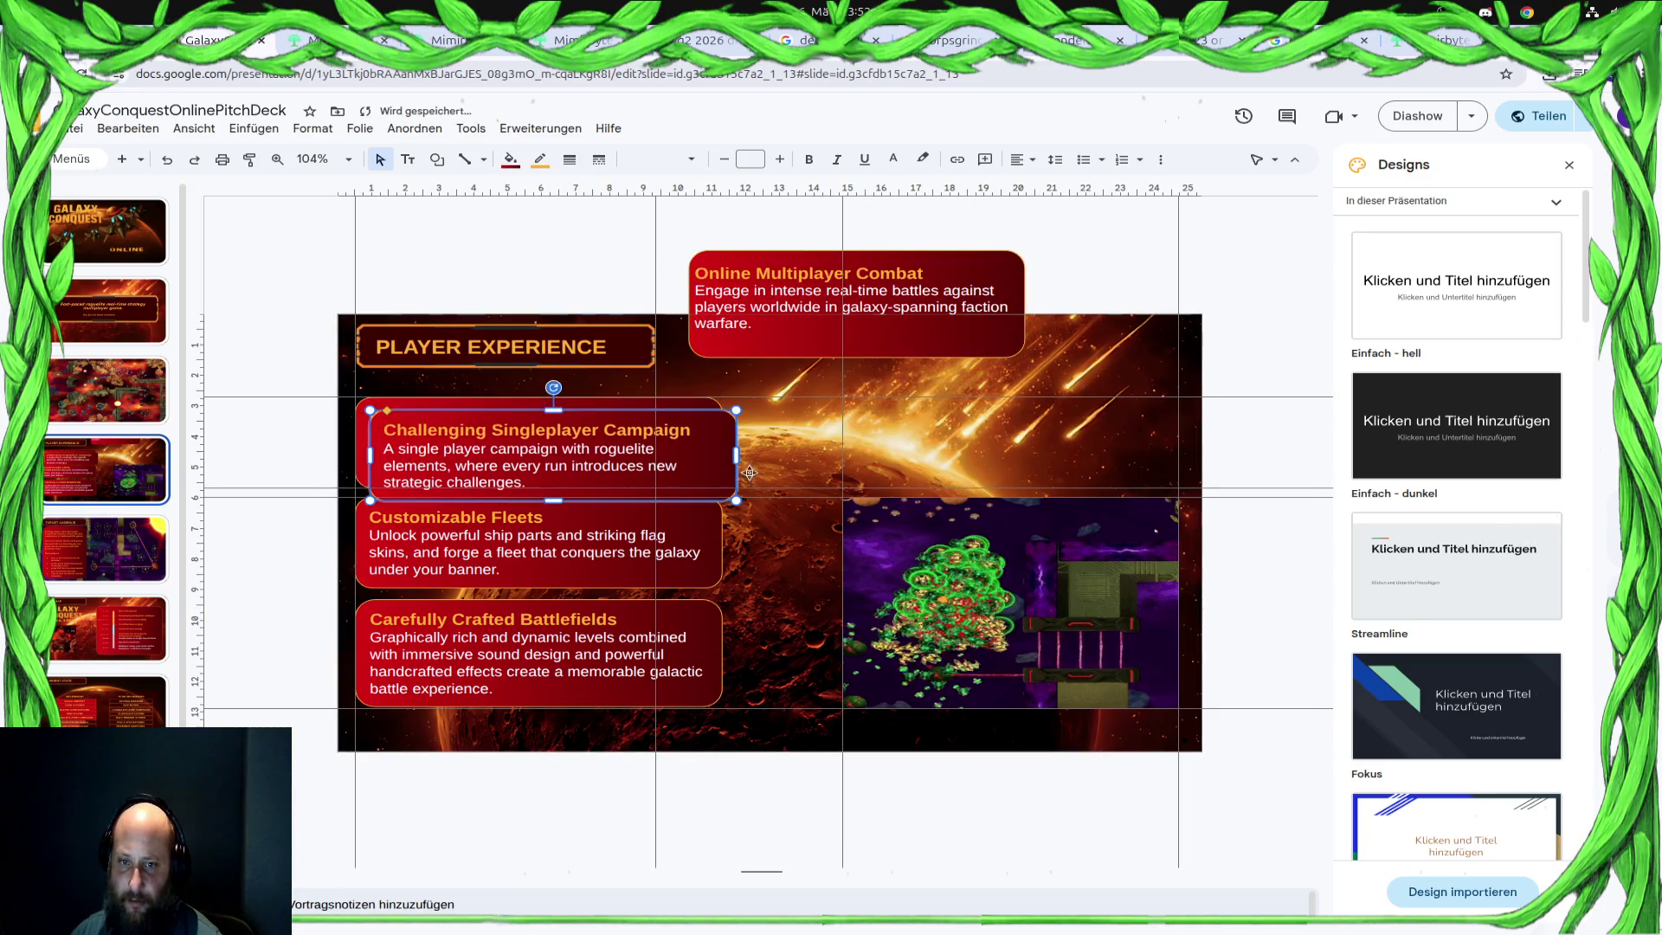
mouse_move(717, 470)
mouse_down()
mouse_move(1188, 463)
mouse_move(1161, 460)
mouse_up()
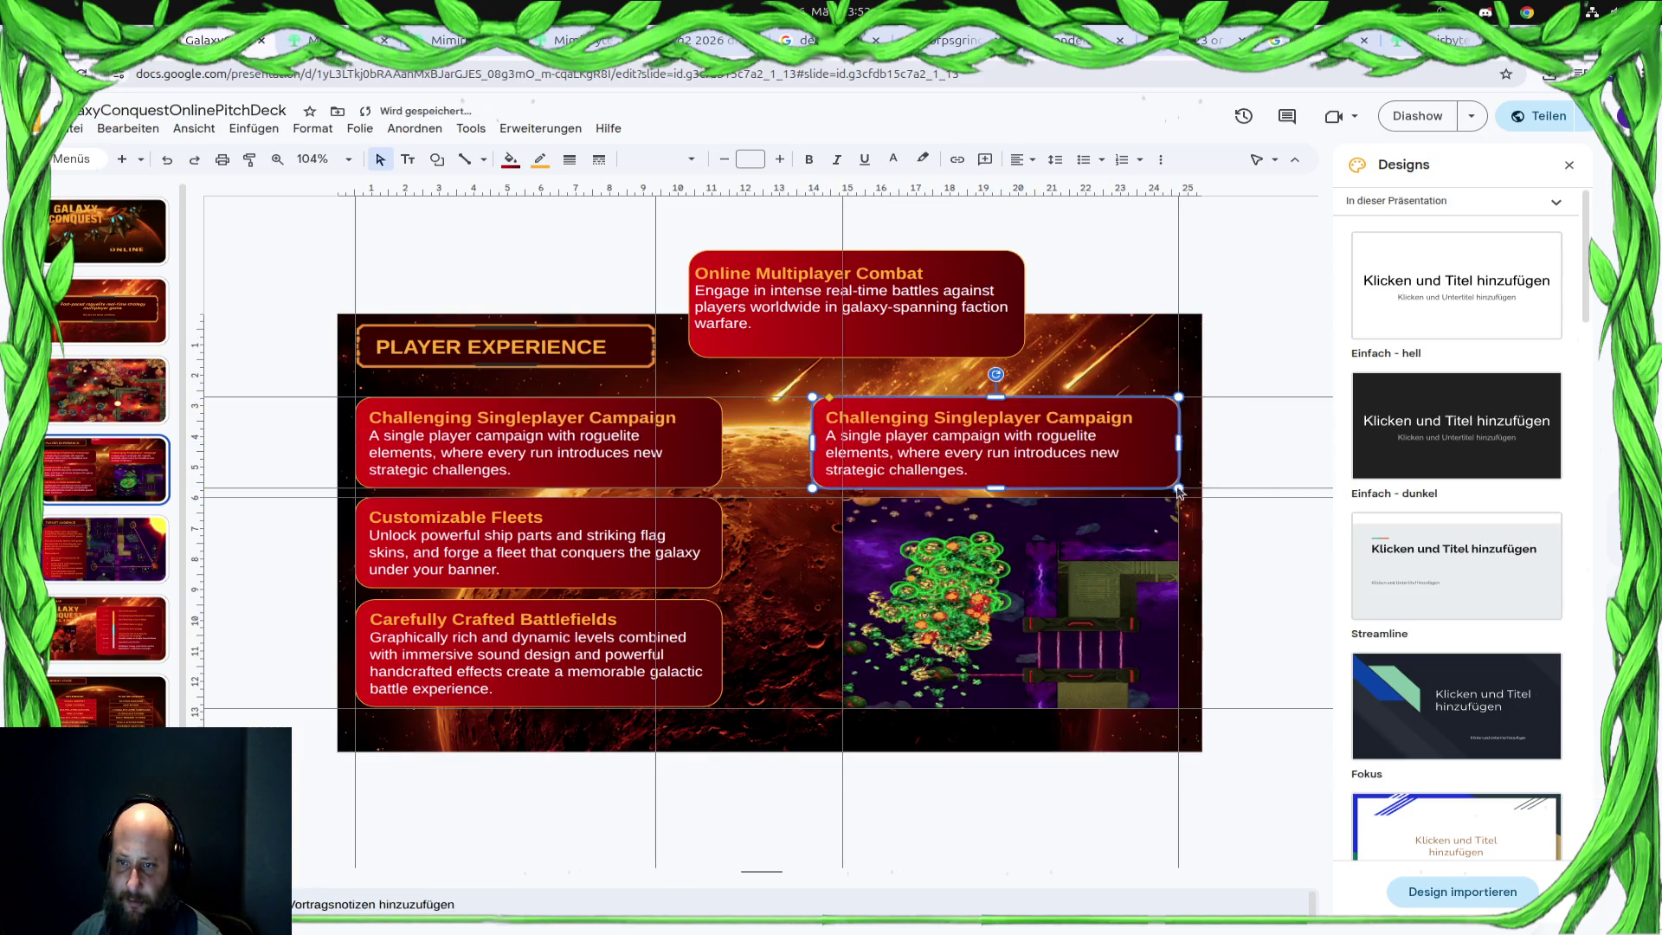
Copy the Online Multiplayer Combat text and paste it over the duplicate box's text
click(797, 322)
key(BackSpace)
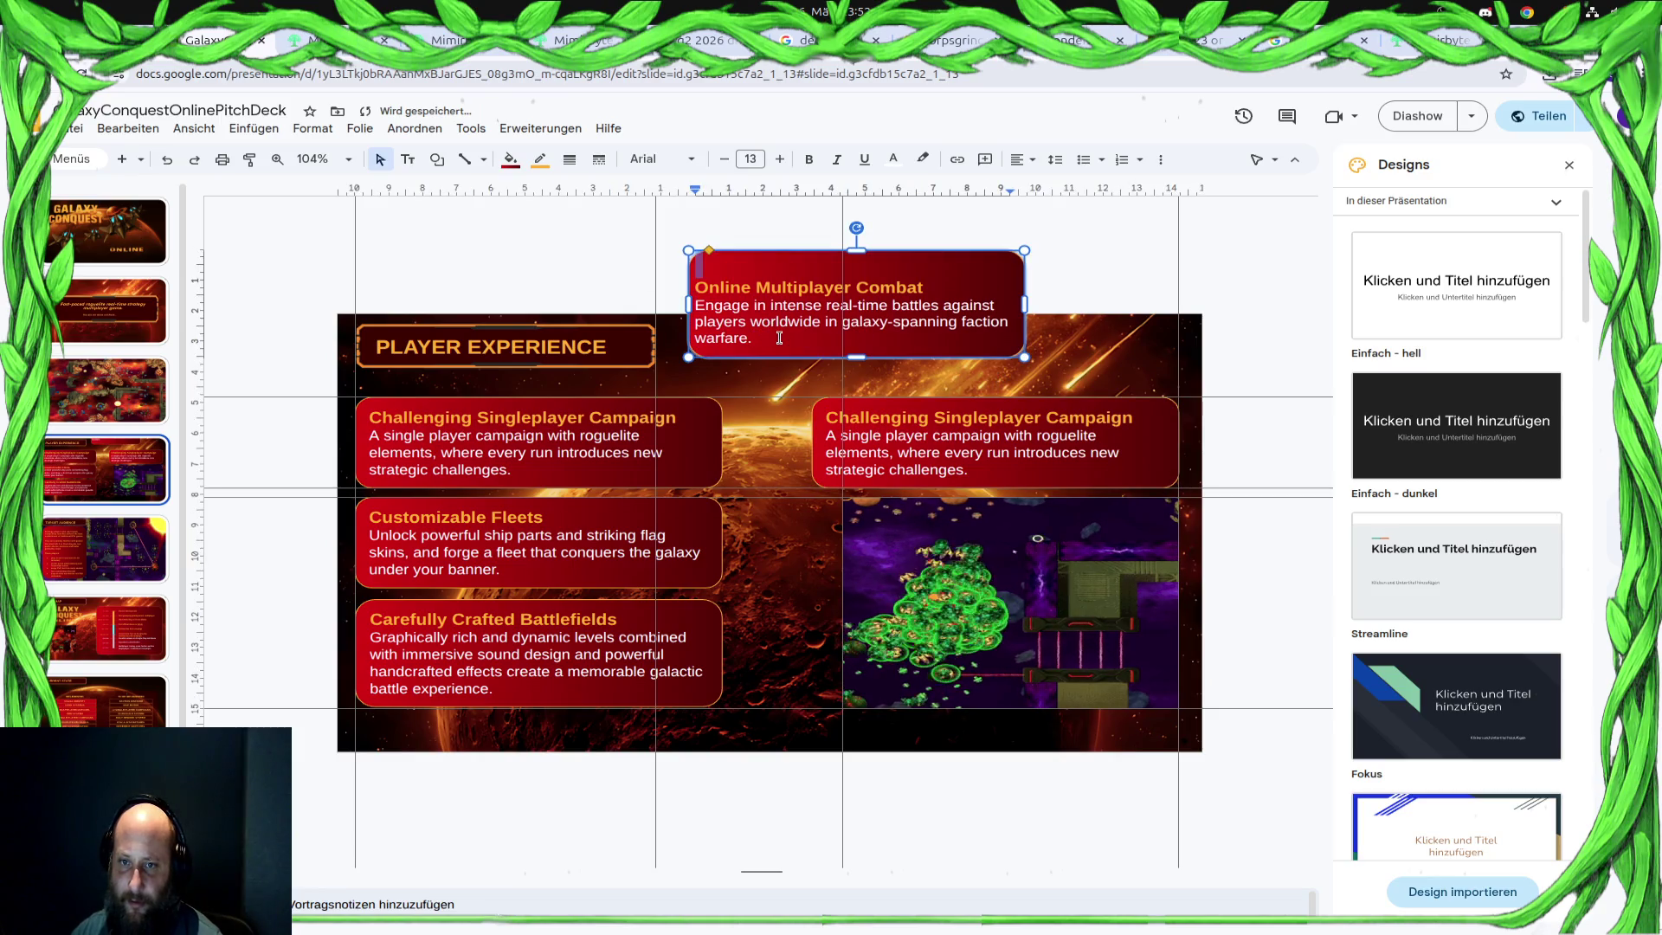
drag(777, 339, 651, 288)
key(ctrl+c)
click(979, 475)
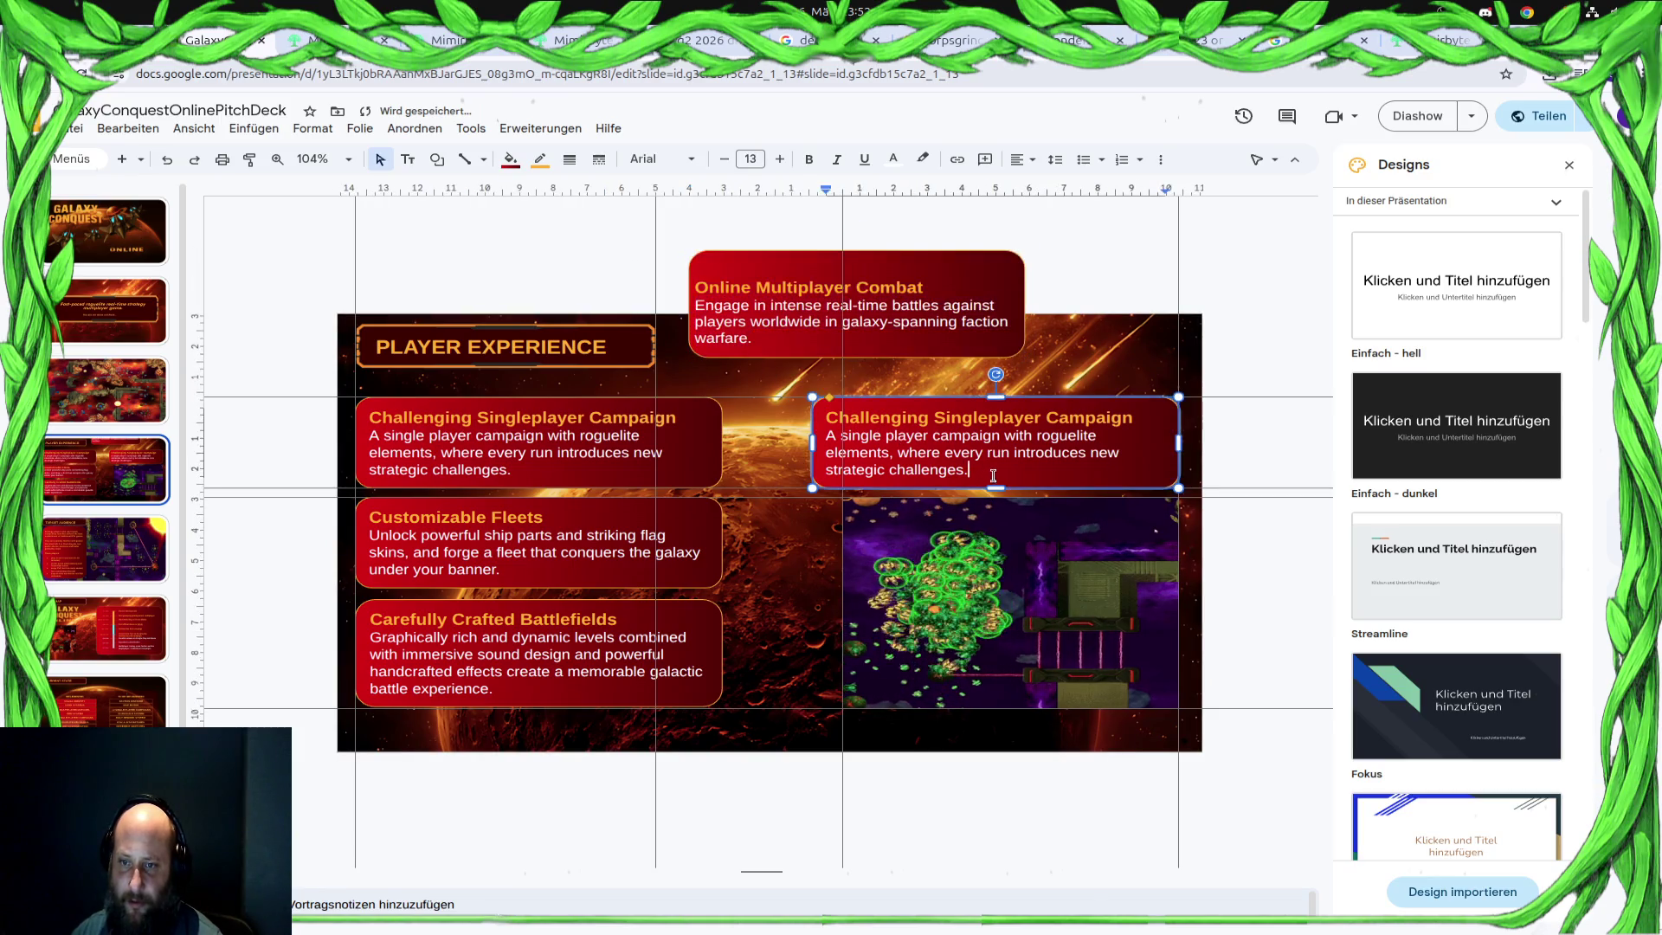
drag(981, 475, 815, 415)
key(ctrl+v)
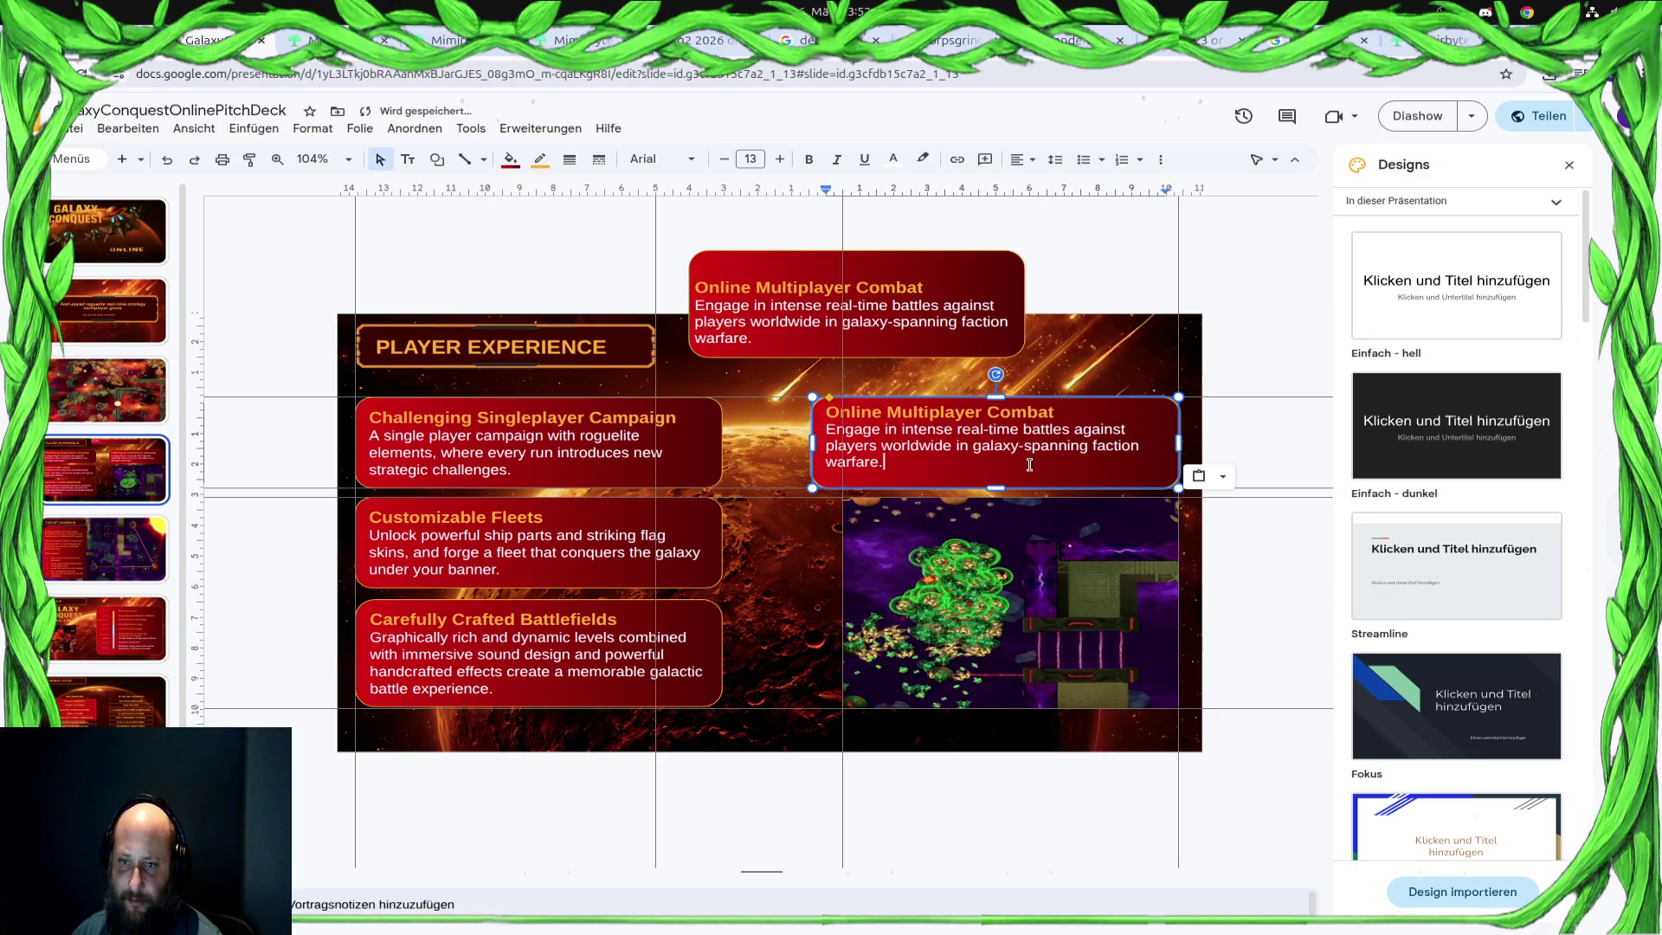
click(814, 443)
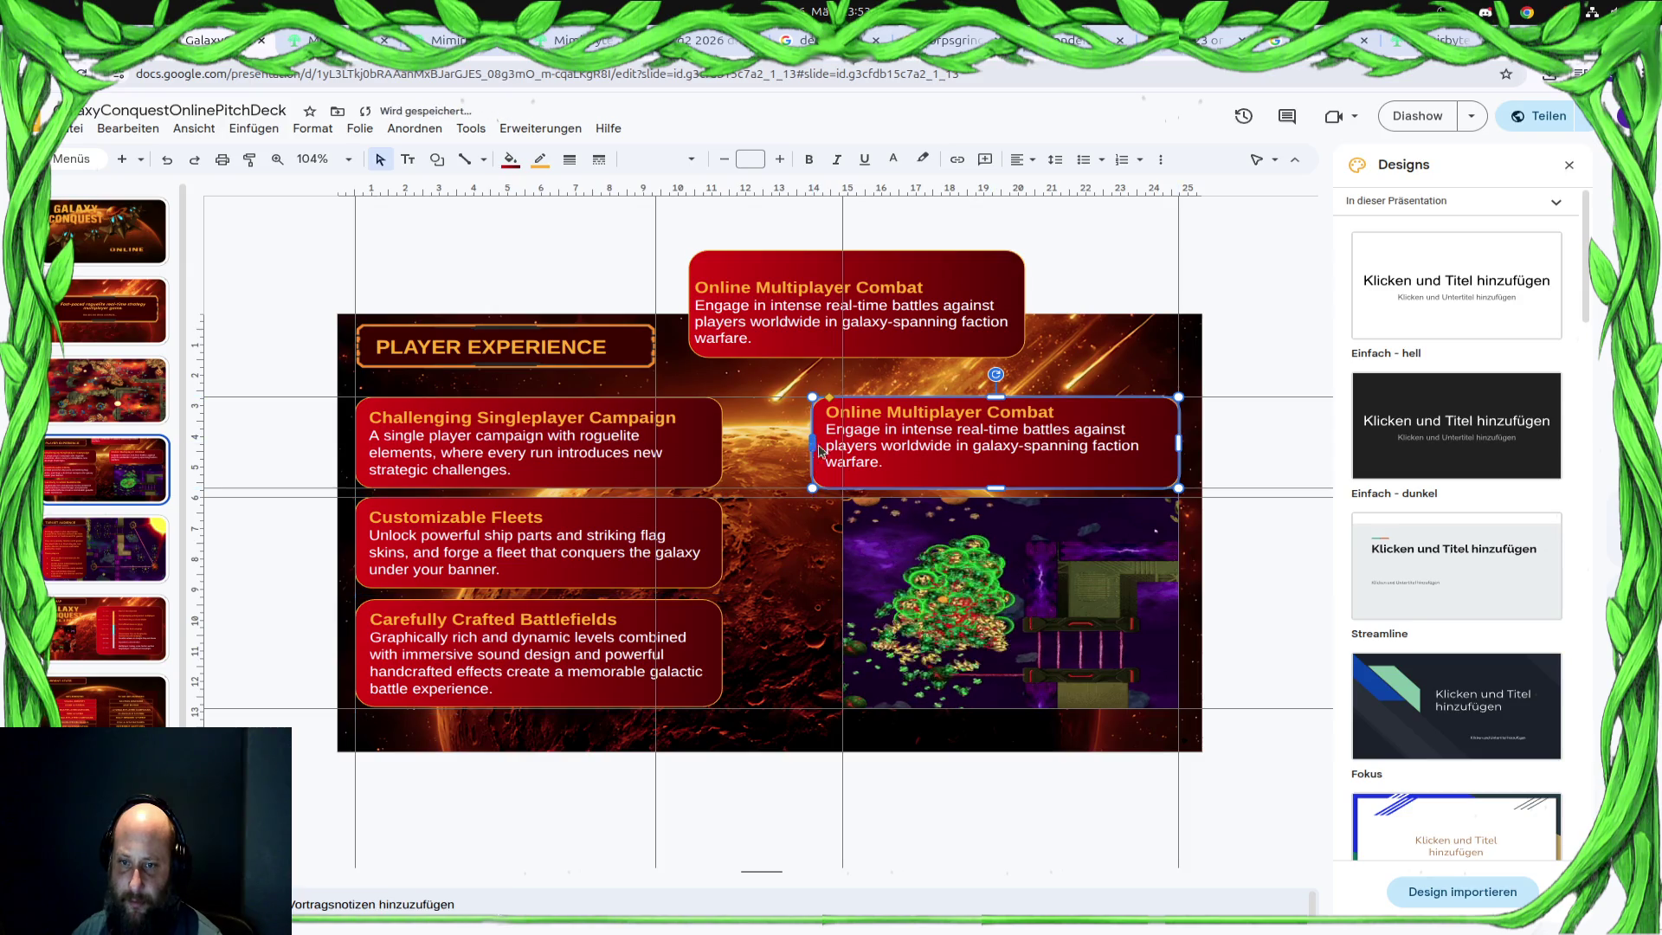
Resize the gameplay video to match the width of the box above it
click(1015, 545)
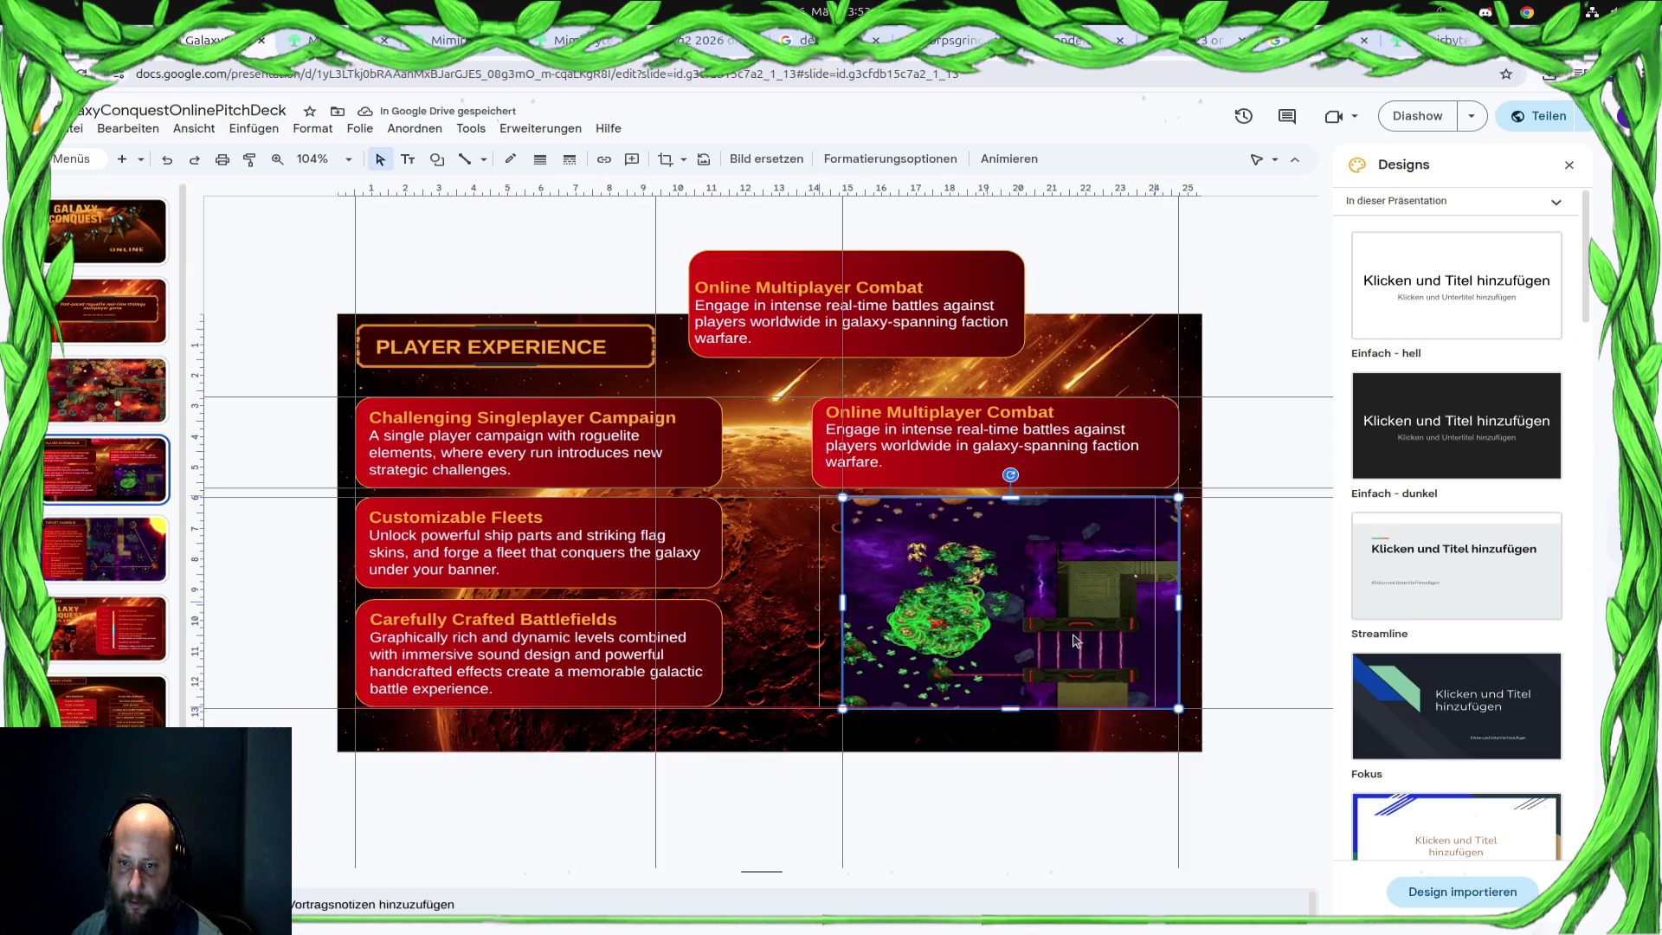
drag(1069, 640, 1036, 641)
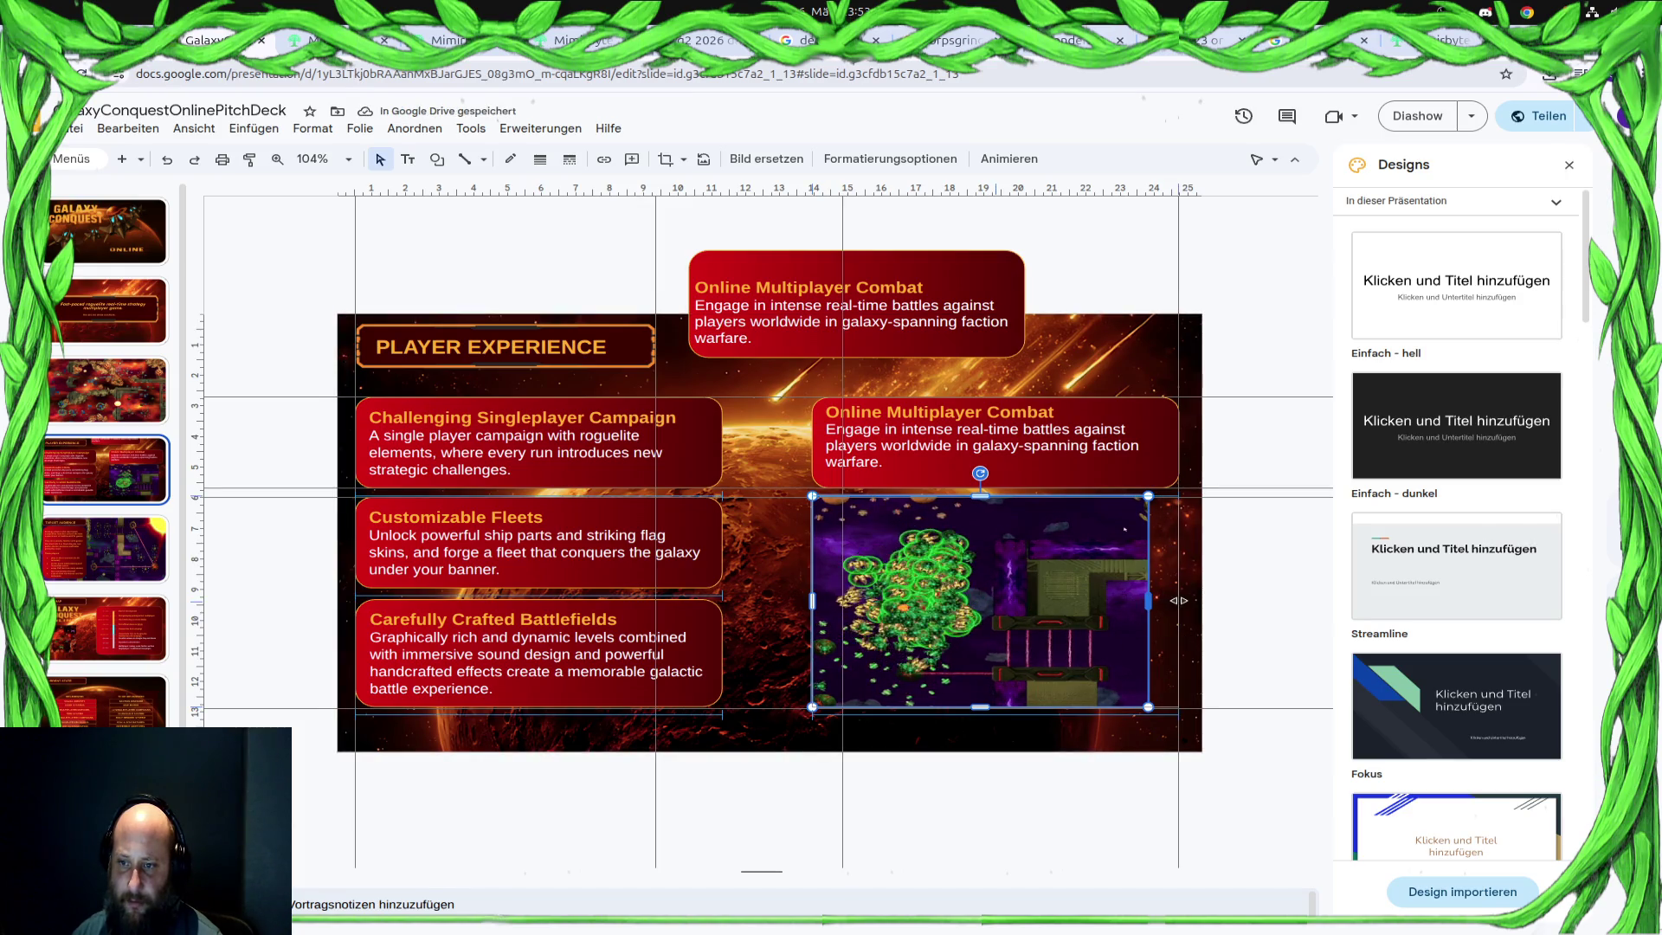
drag(1148, 601, 1177, 600)
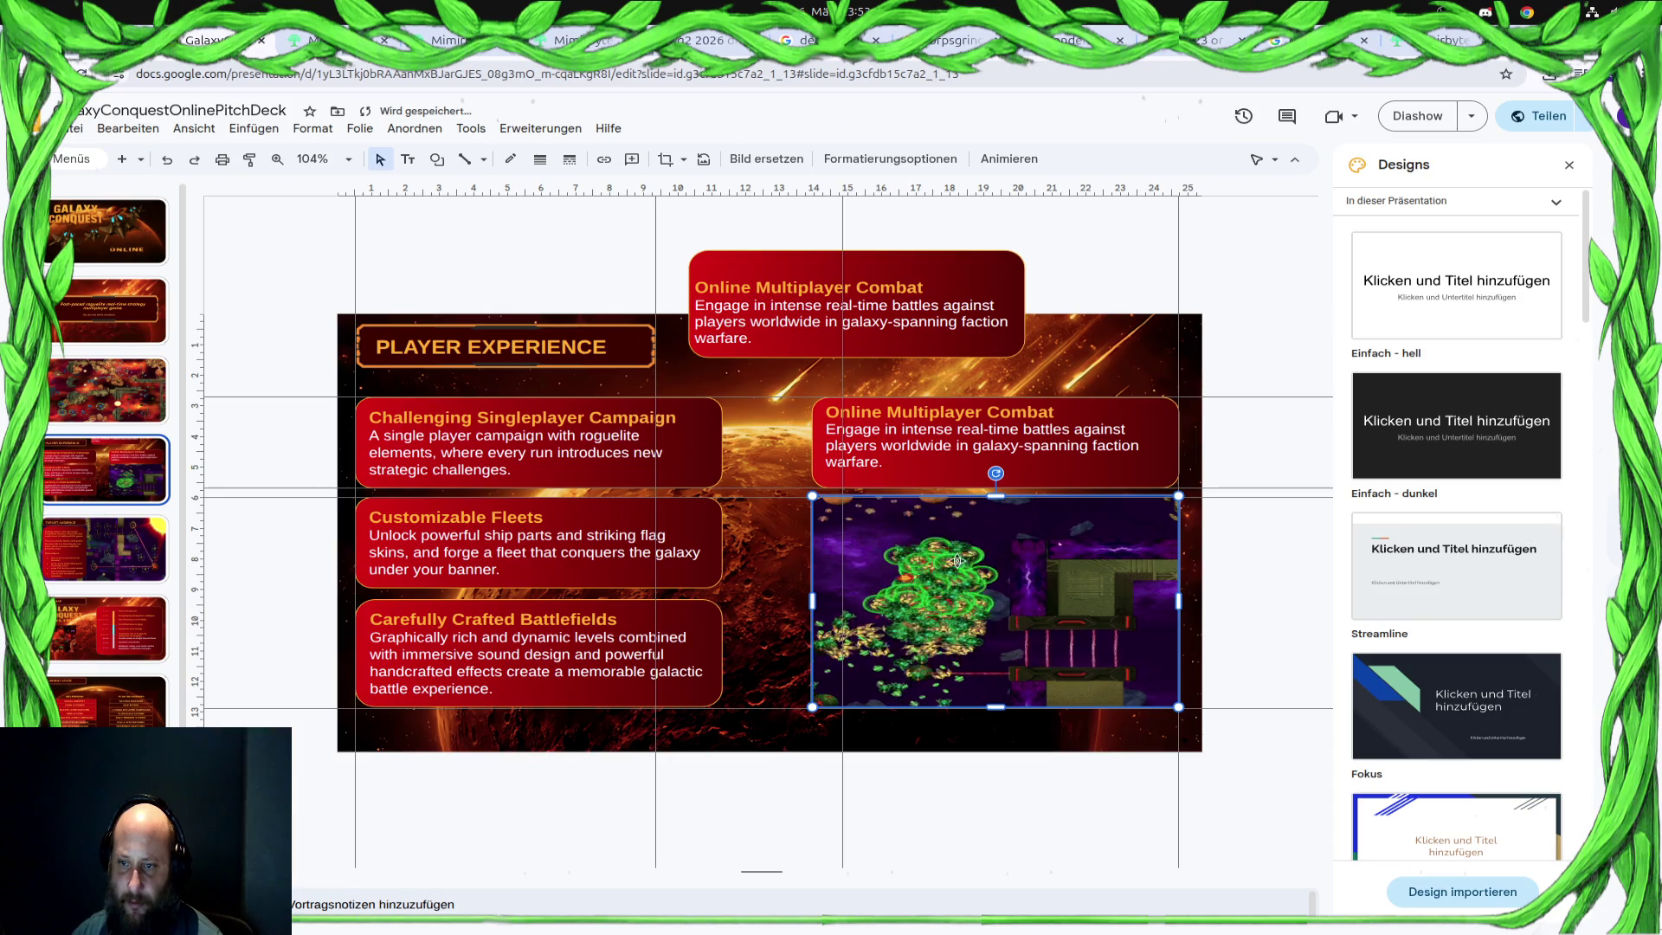
Delete the leftover original Online Multiplayer Combat box
click(920, 312)
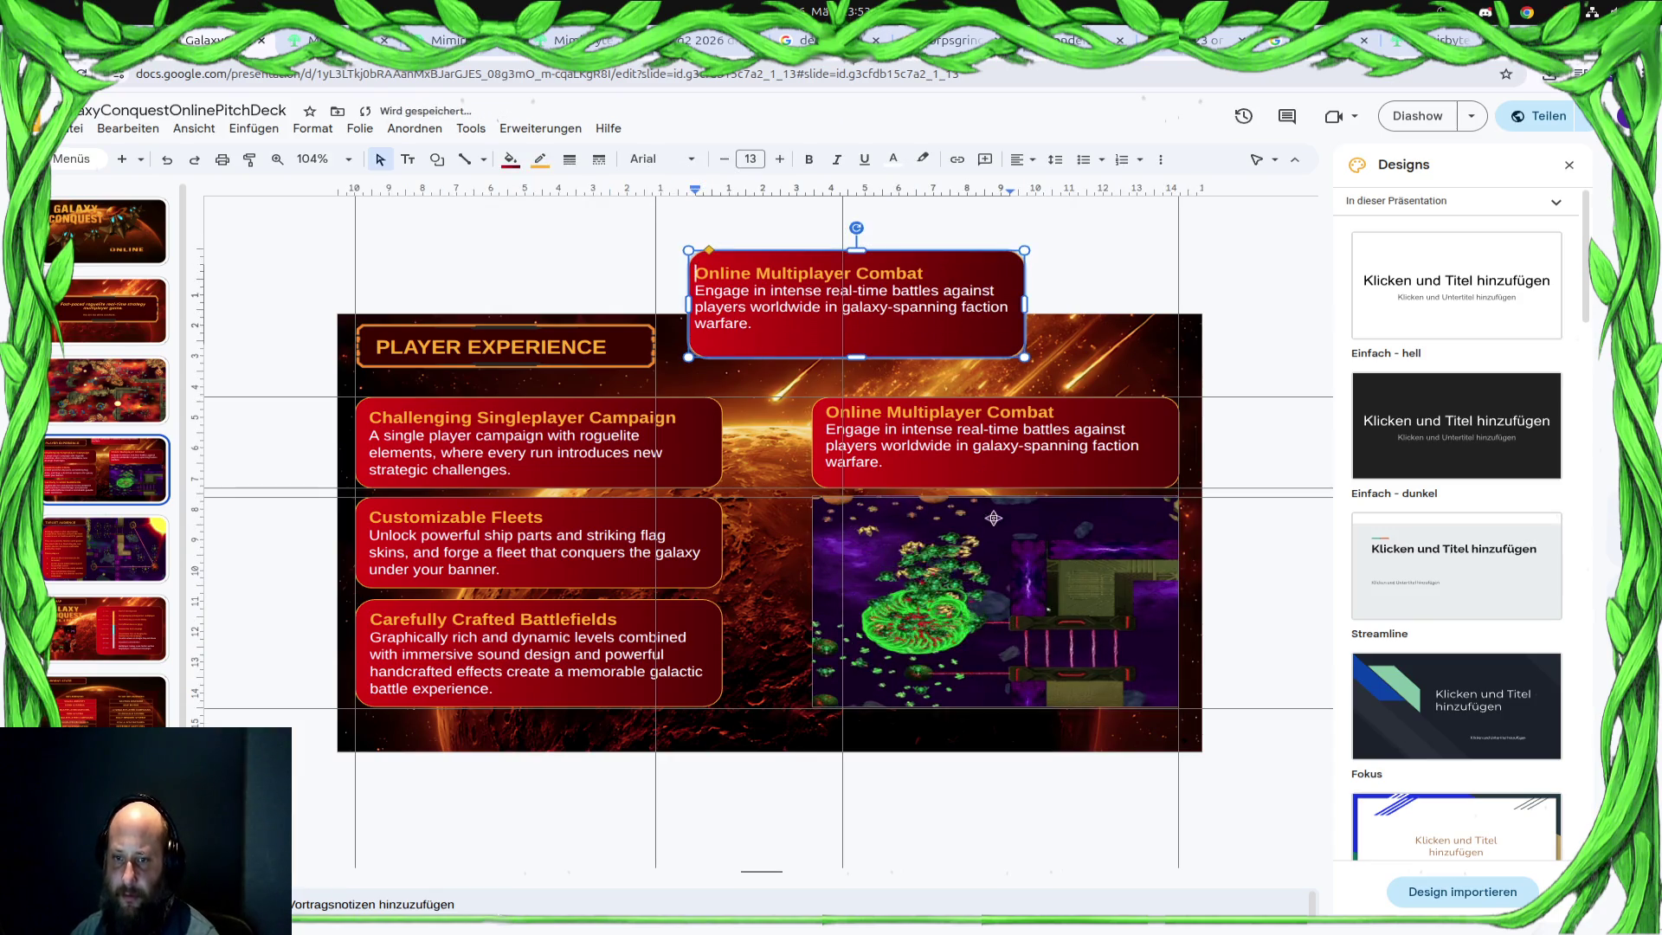
key(Escape)
click(936, 259)
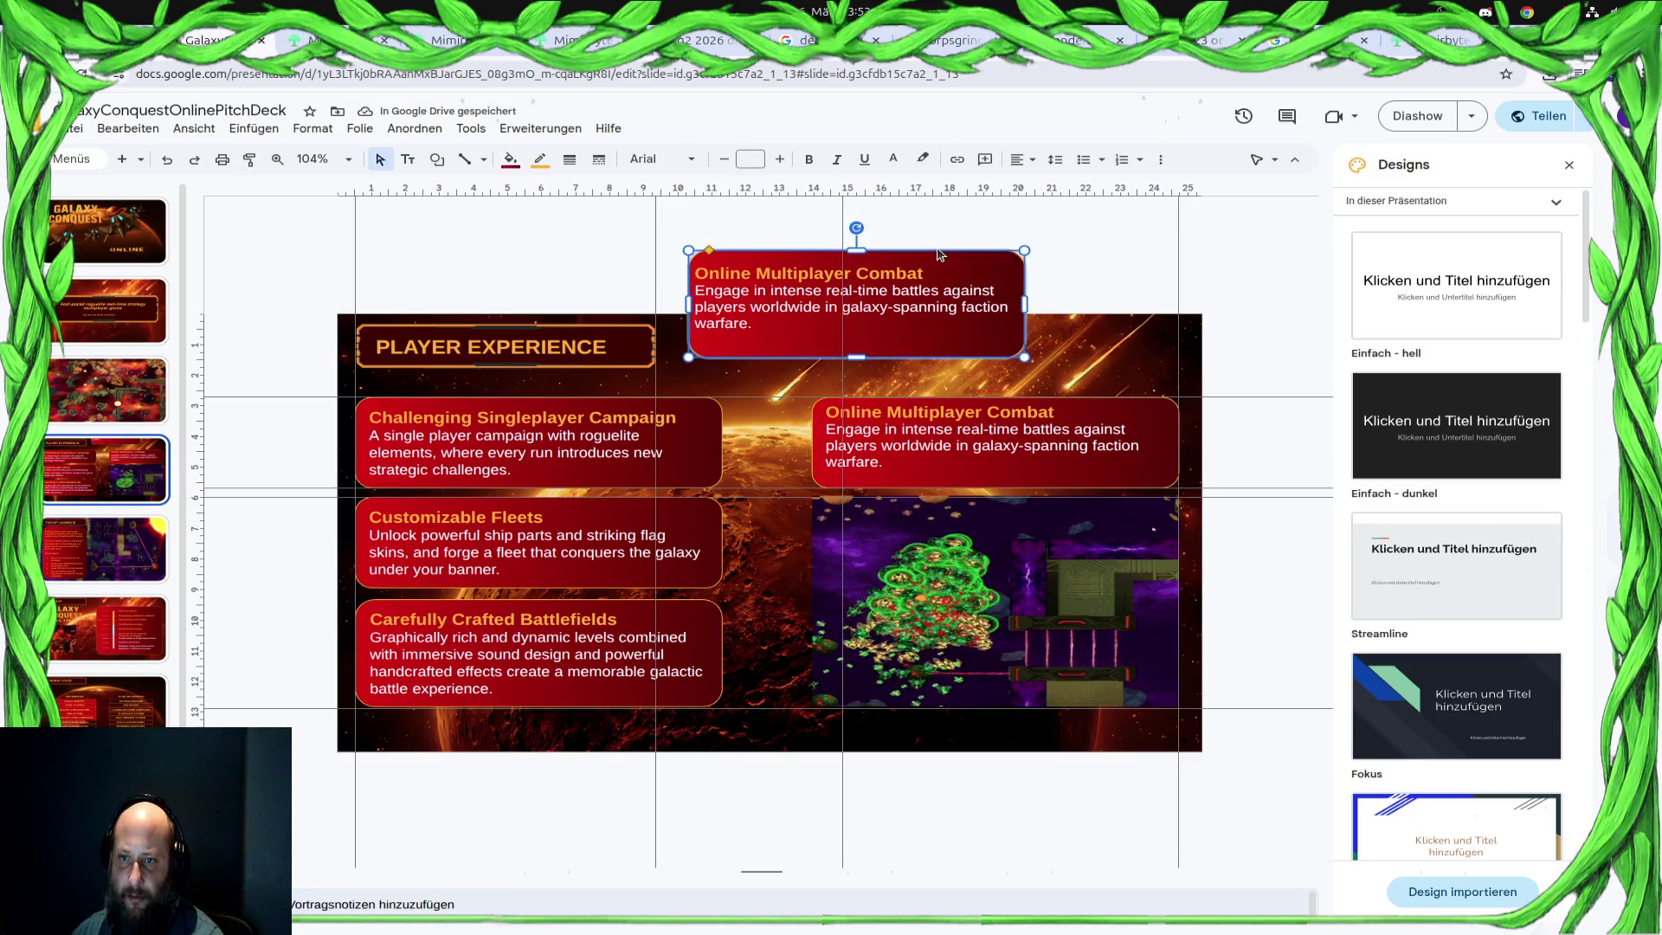
key(Delete)
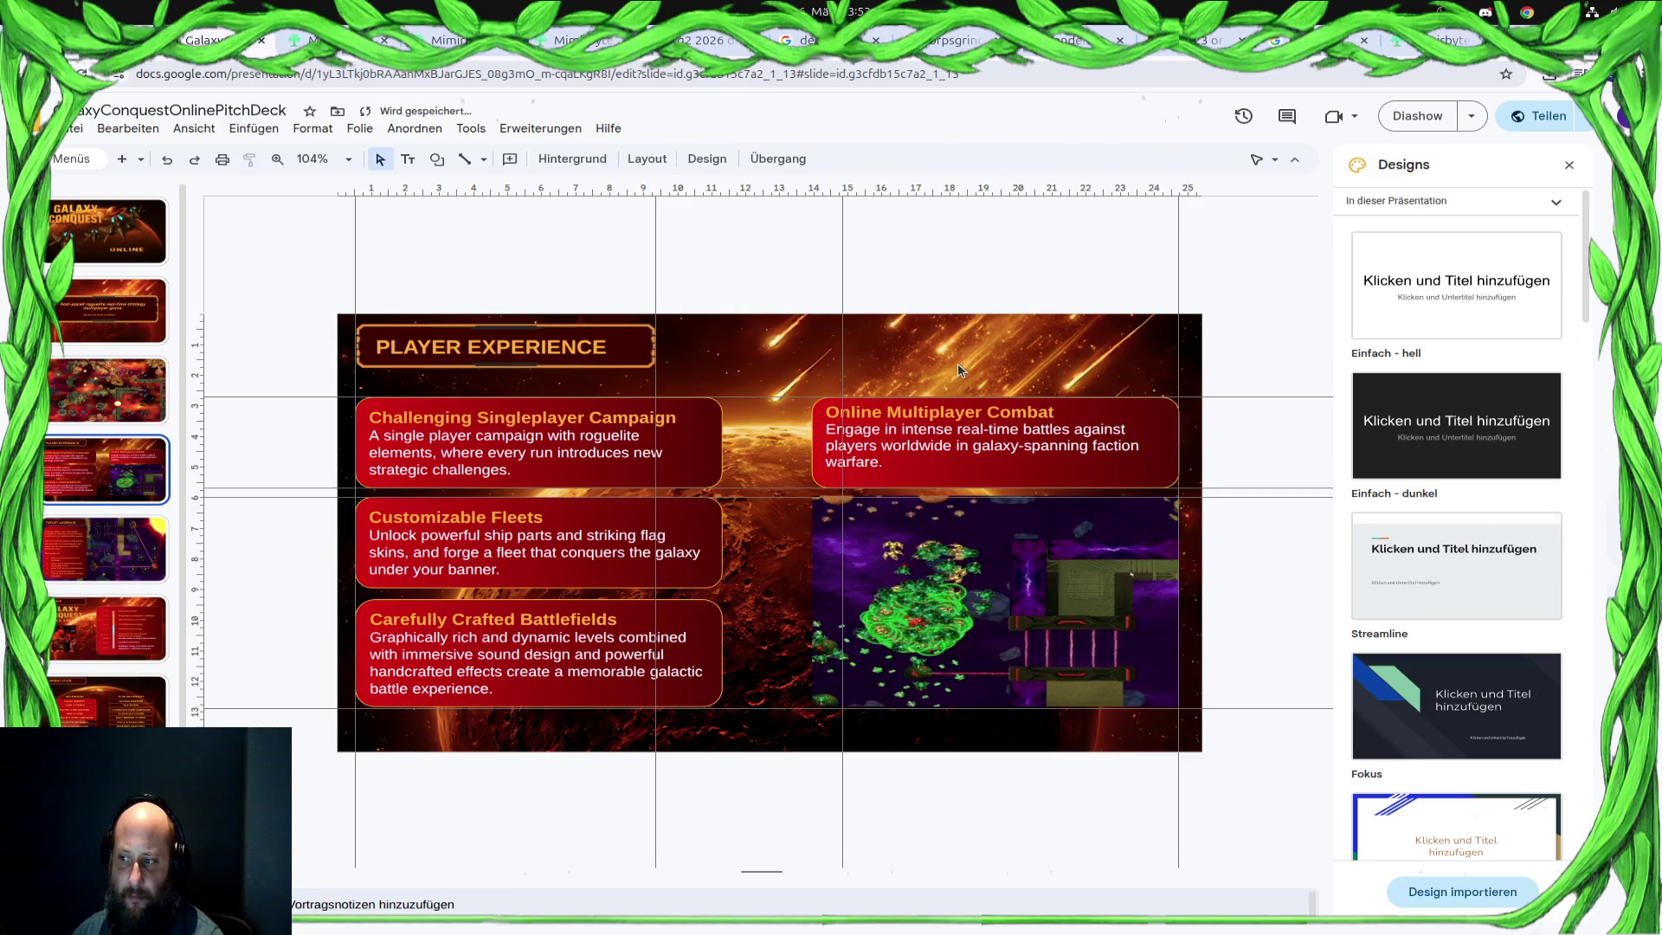
Check the new box, the background image and the PLAYER EXPERIENCE title on the slide
click(1071, 430)
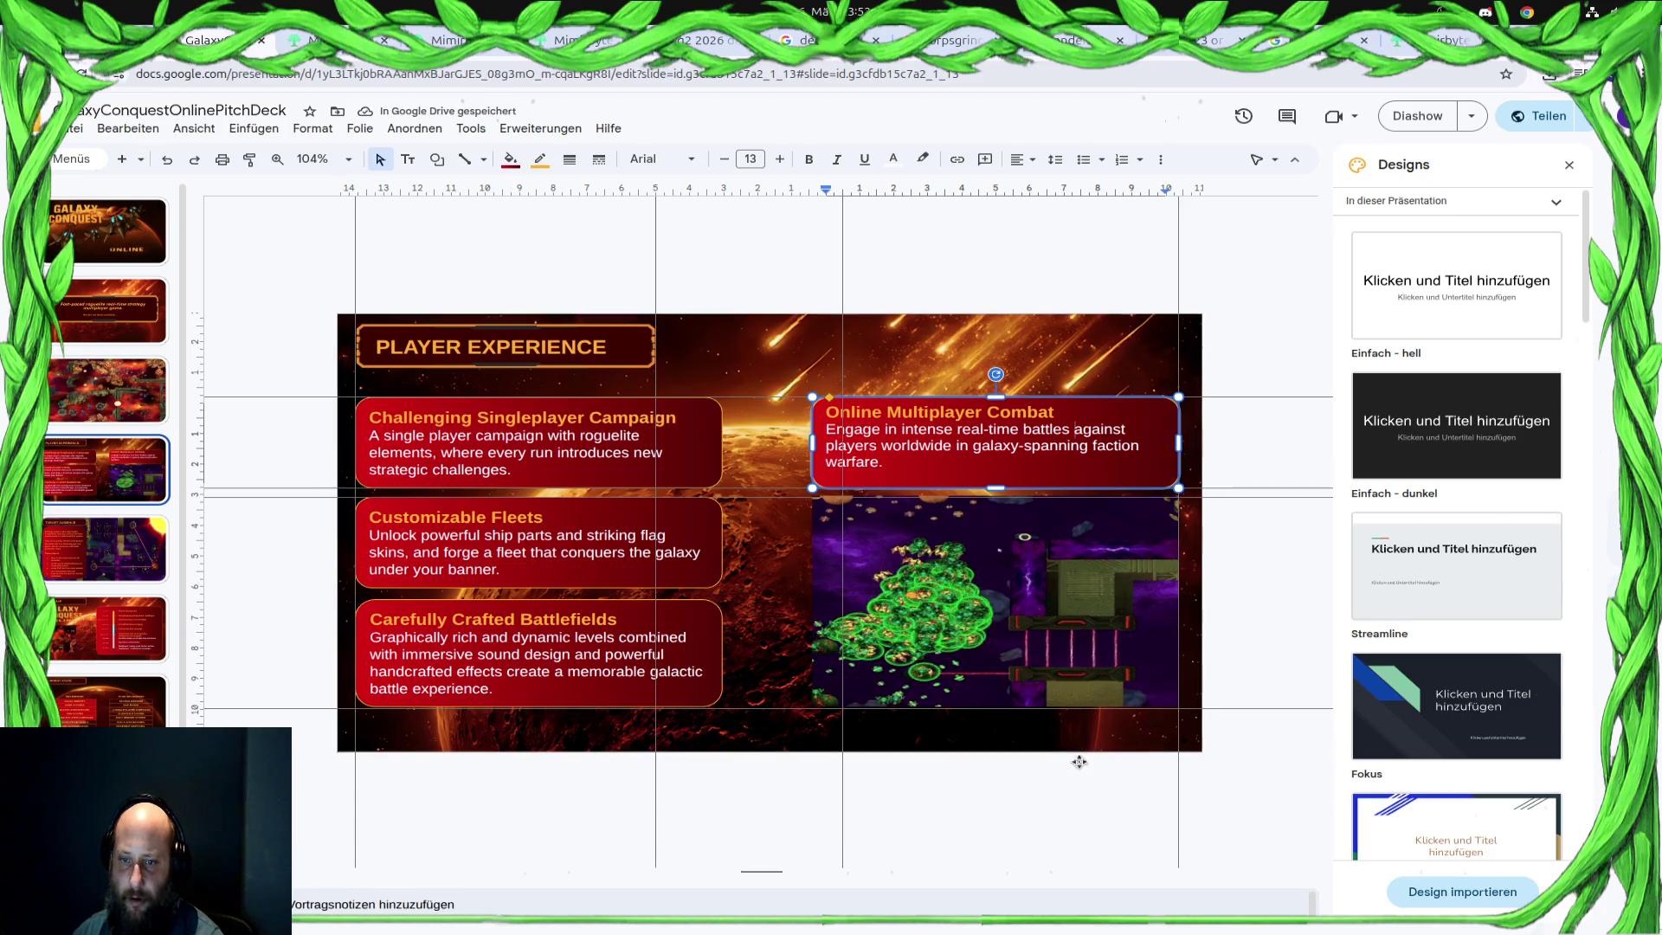
click(1042, 727)
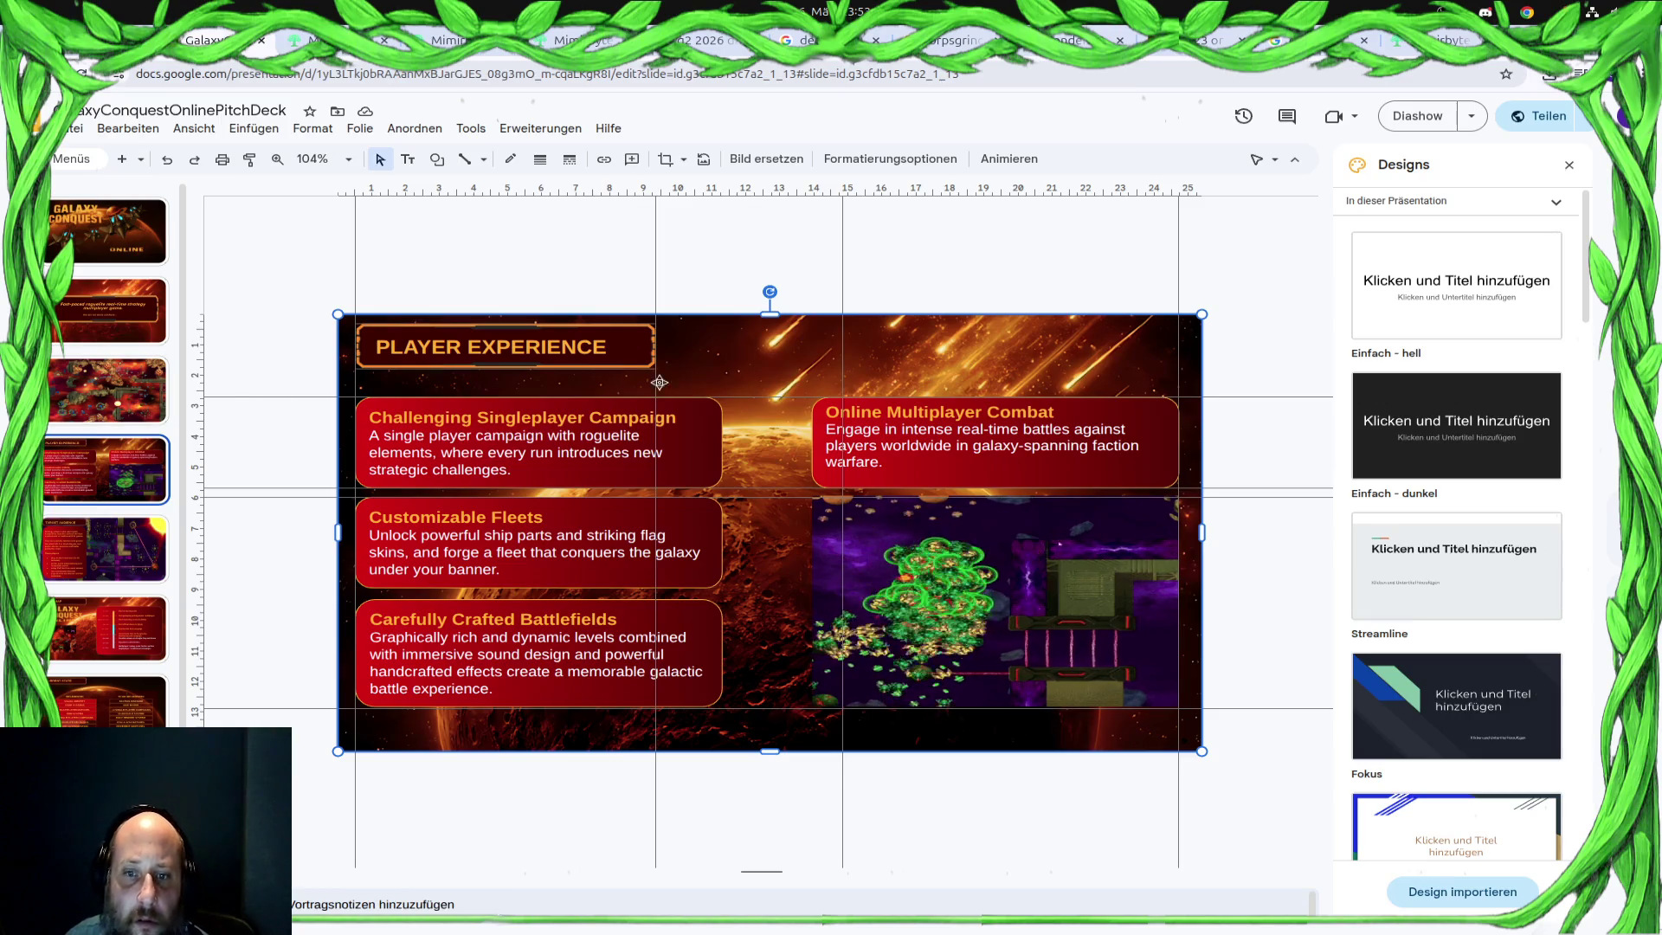
key(Escape)
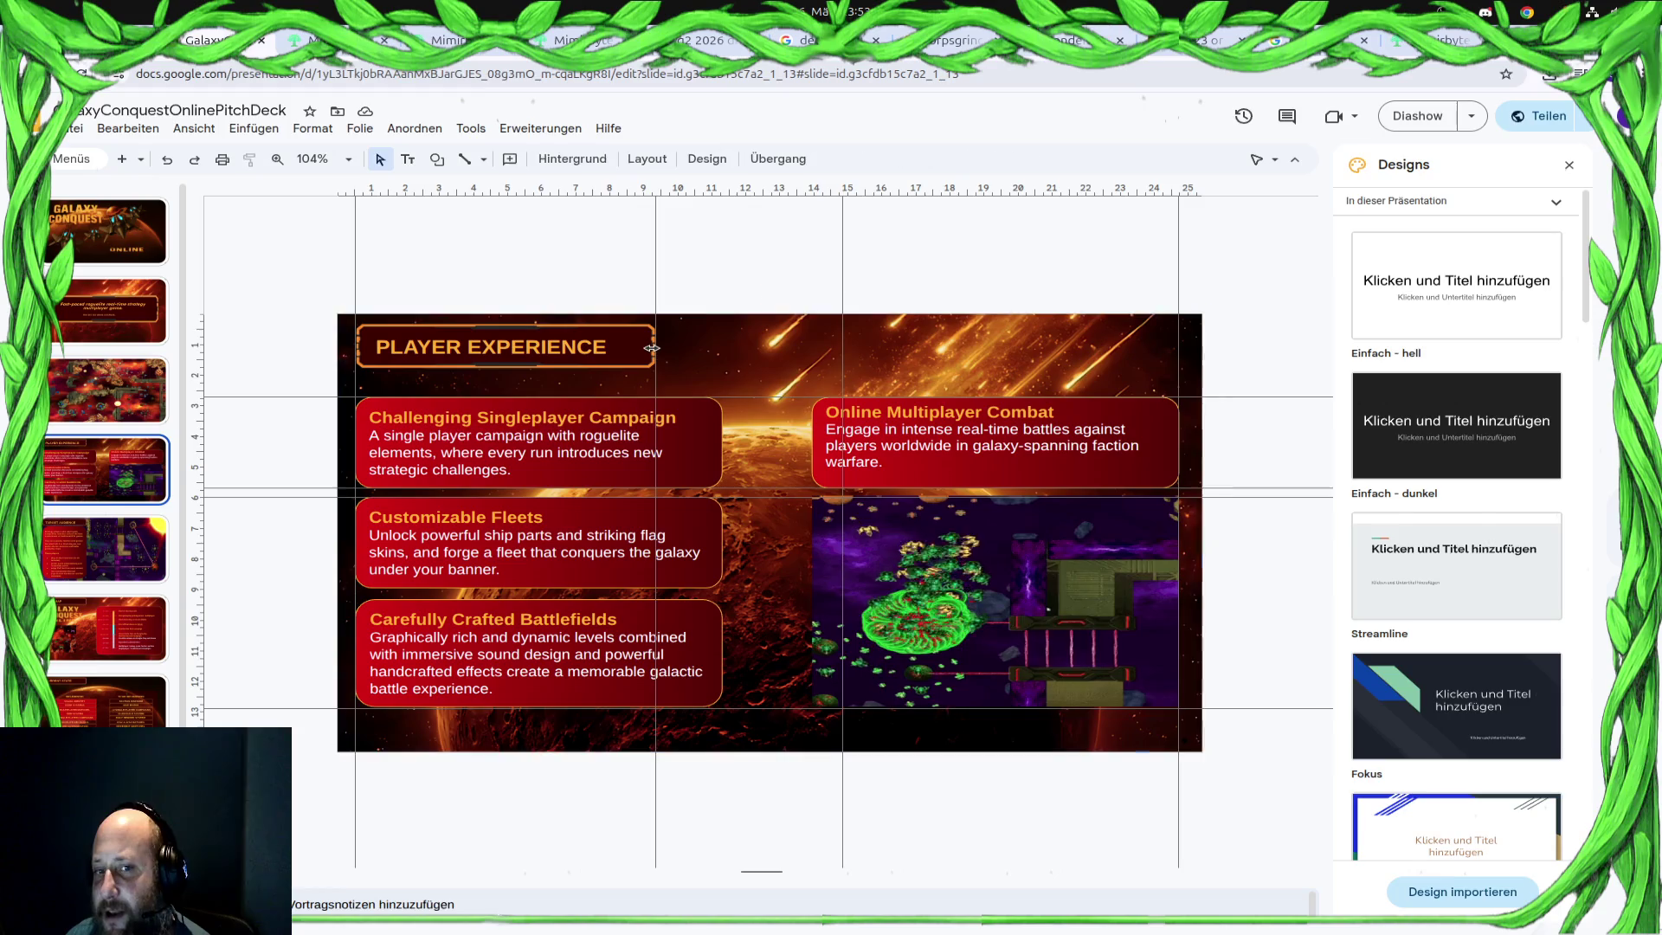
click(607, 345)
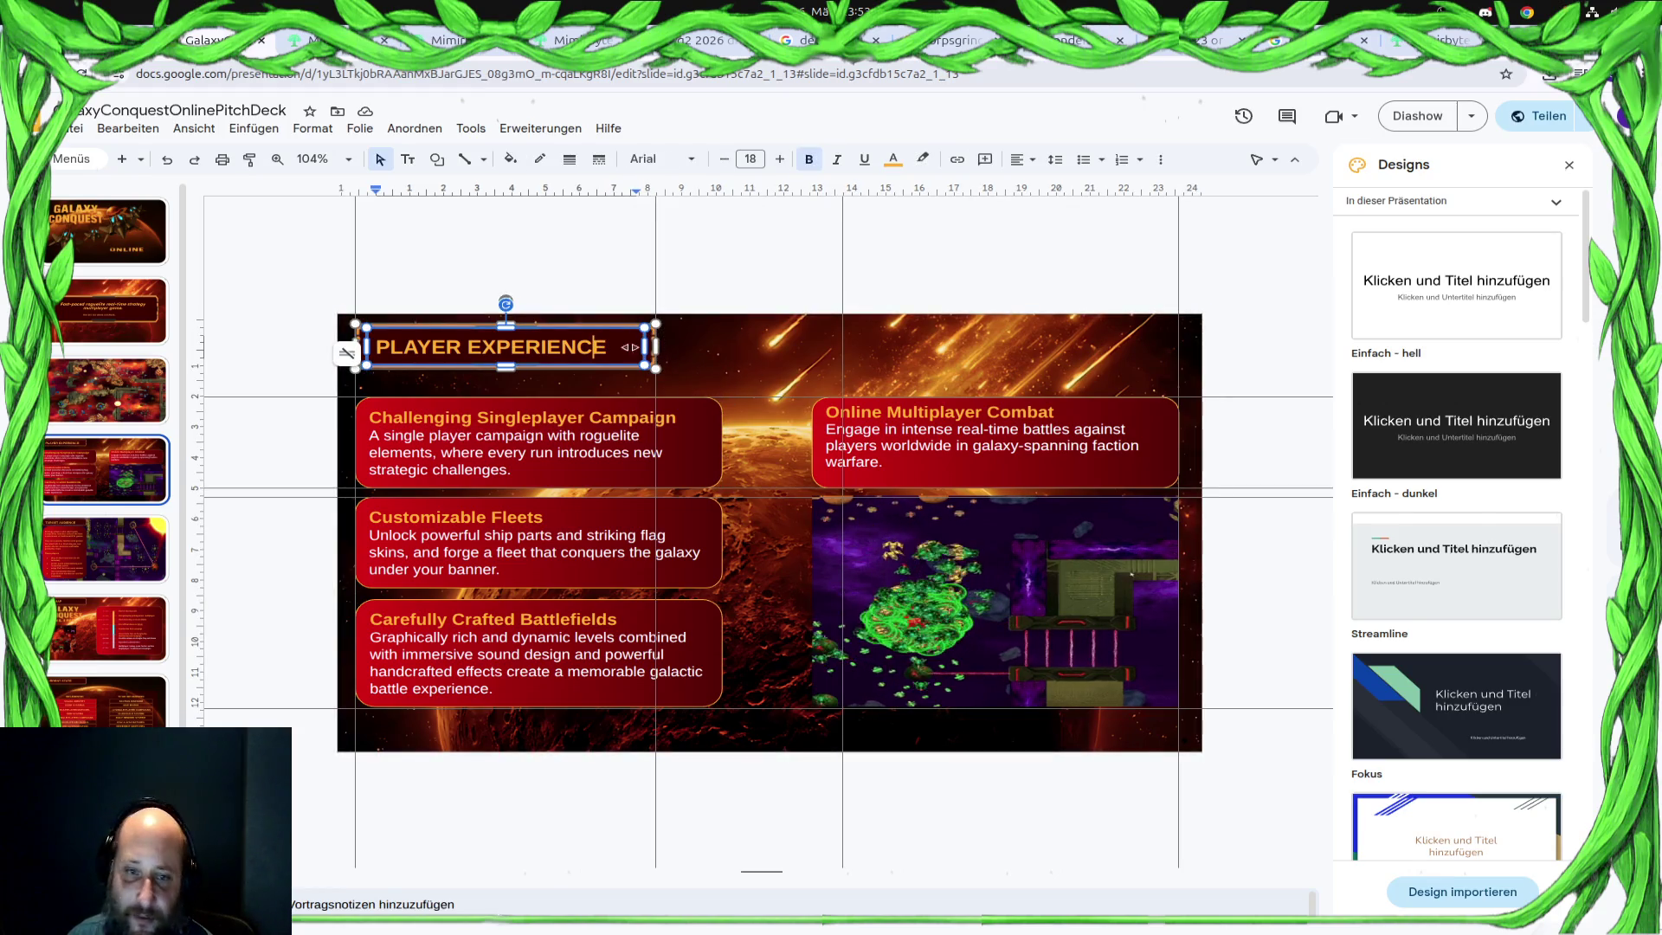
click(296, 473)
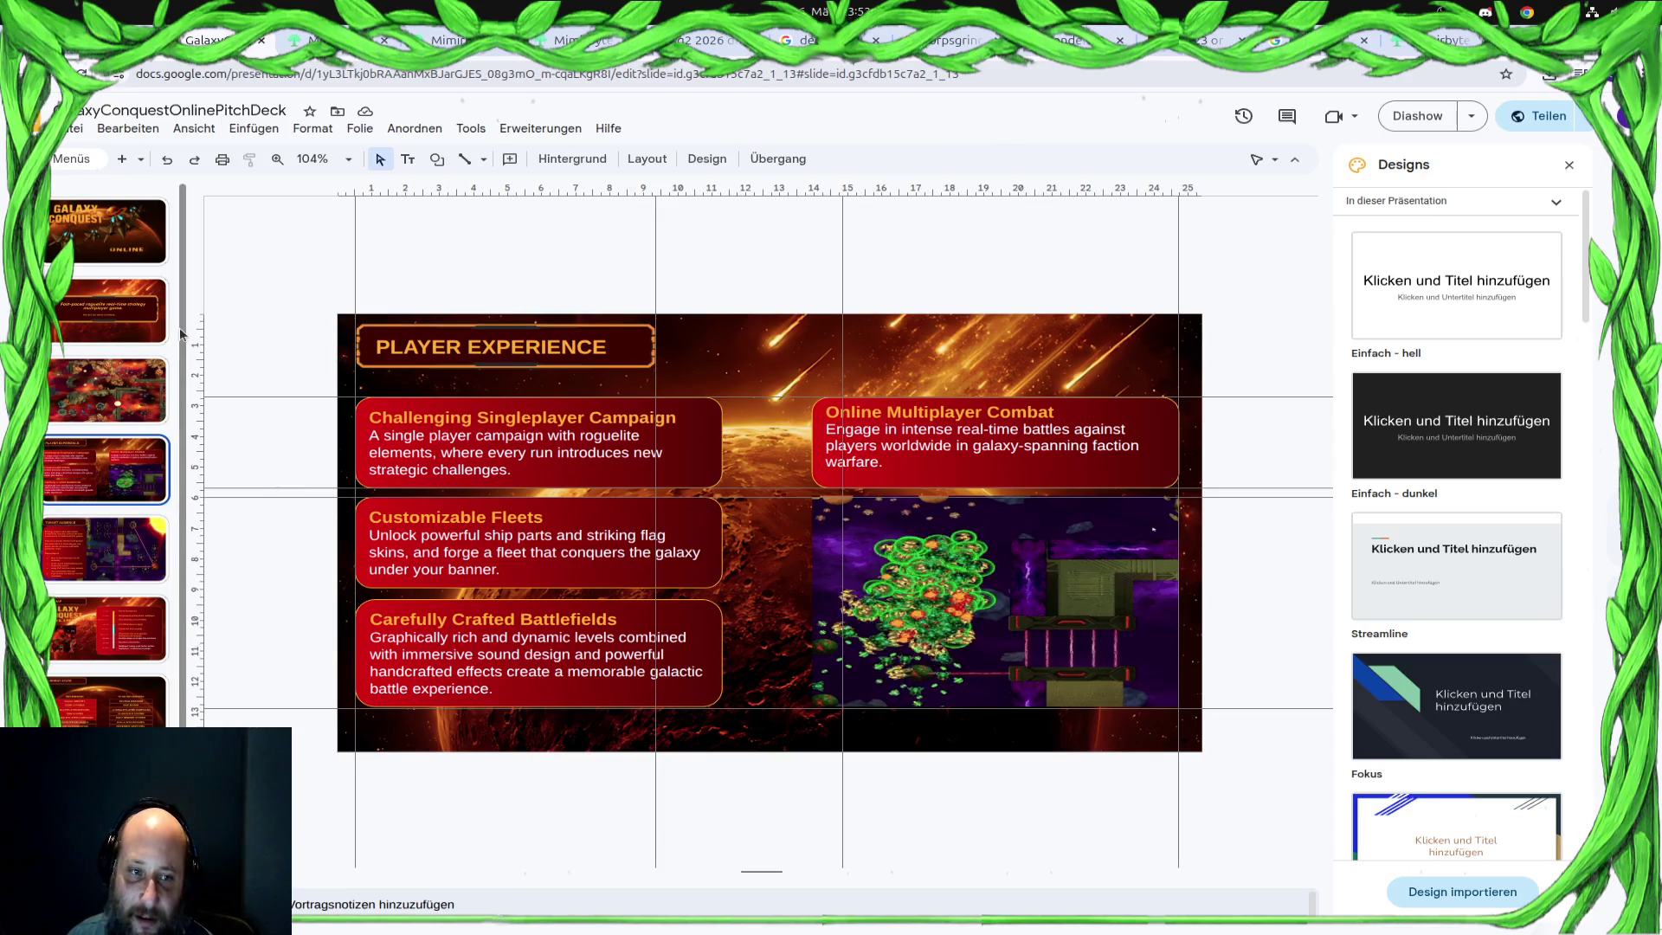
Step through the Target Audience and following slides toward the budget slide
click(136, 530)
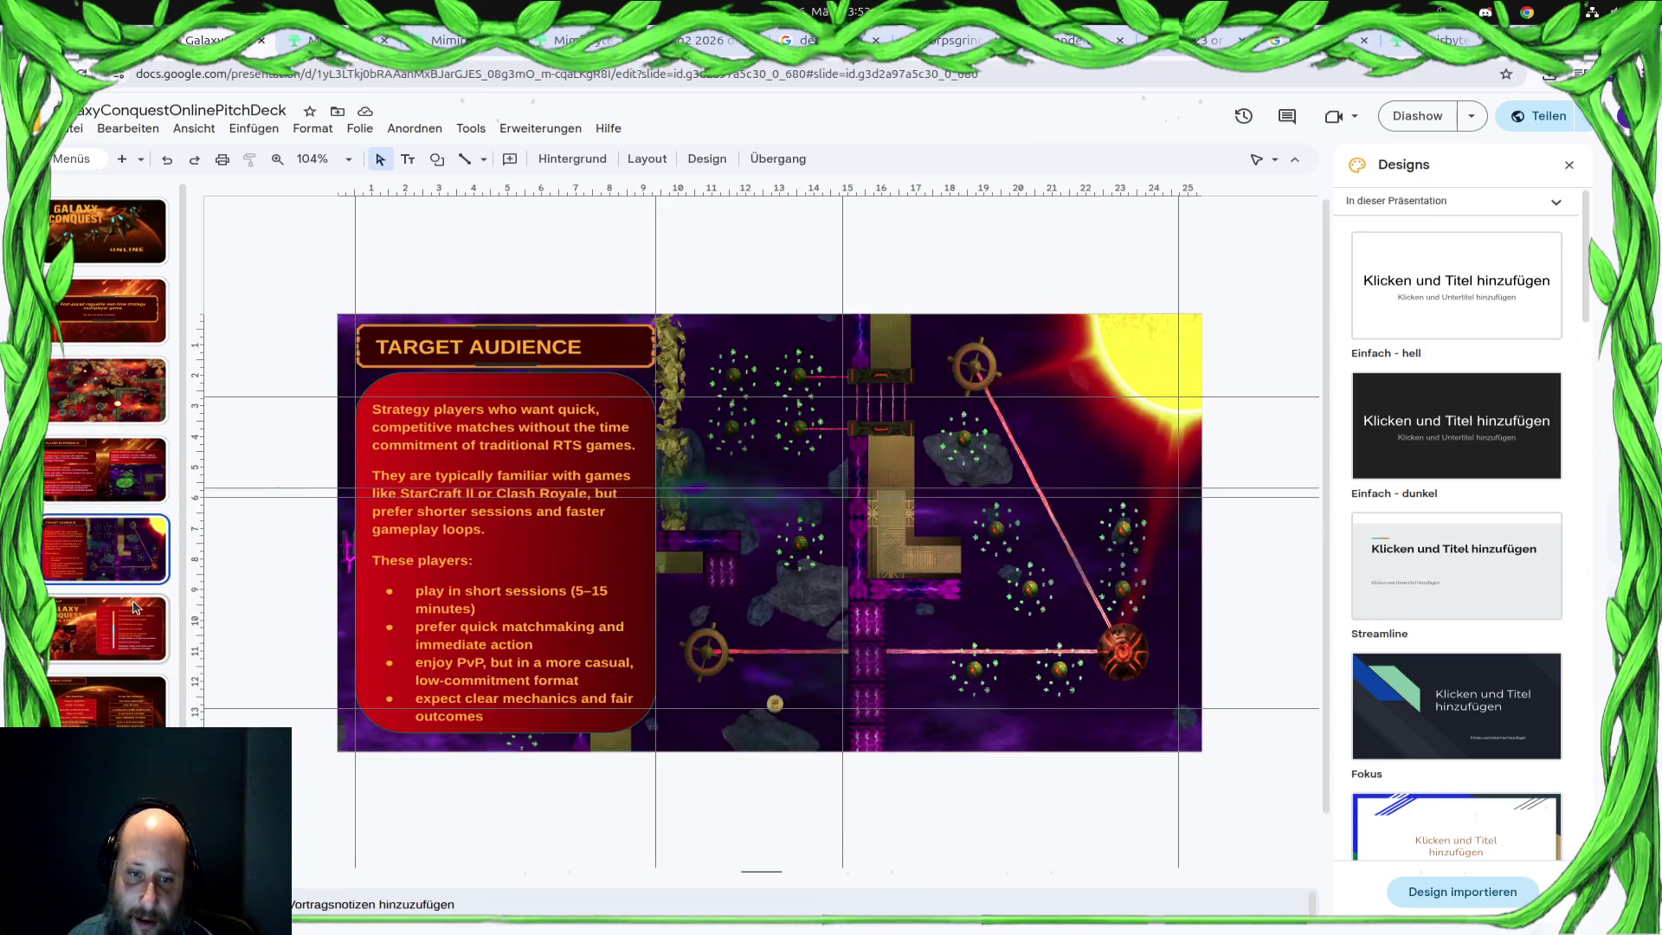
key(Down)
key(Down)
key(Up)
key(Up)
key(Up)
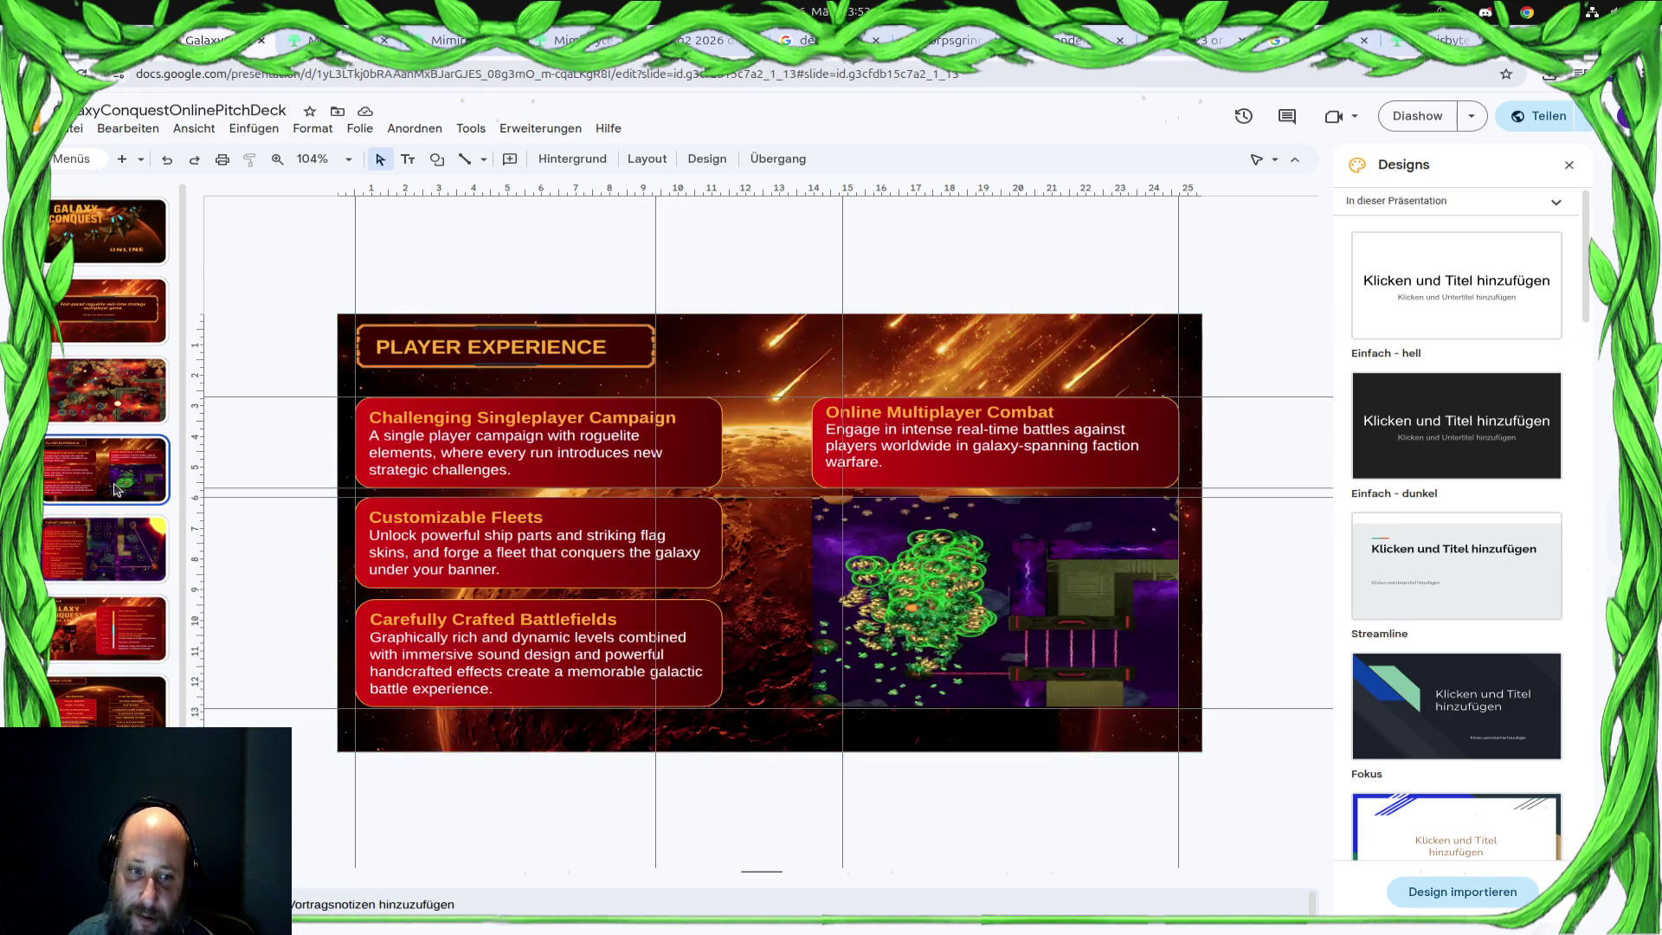
key(Down)
key(Down)
key(Down)
key(Down)
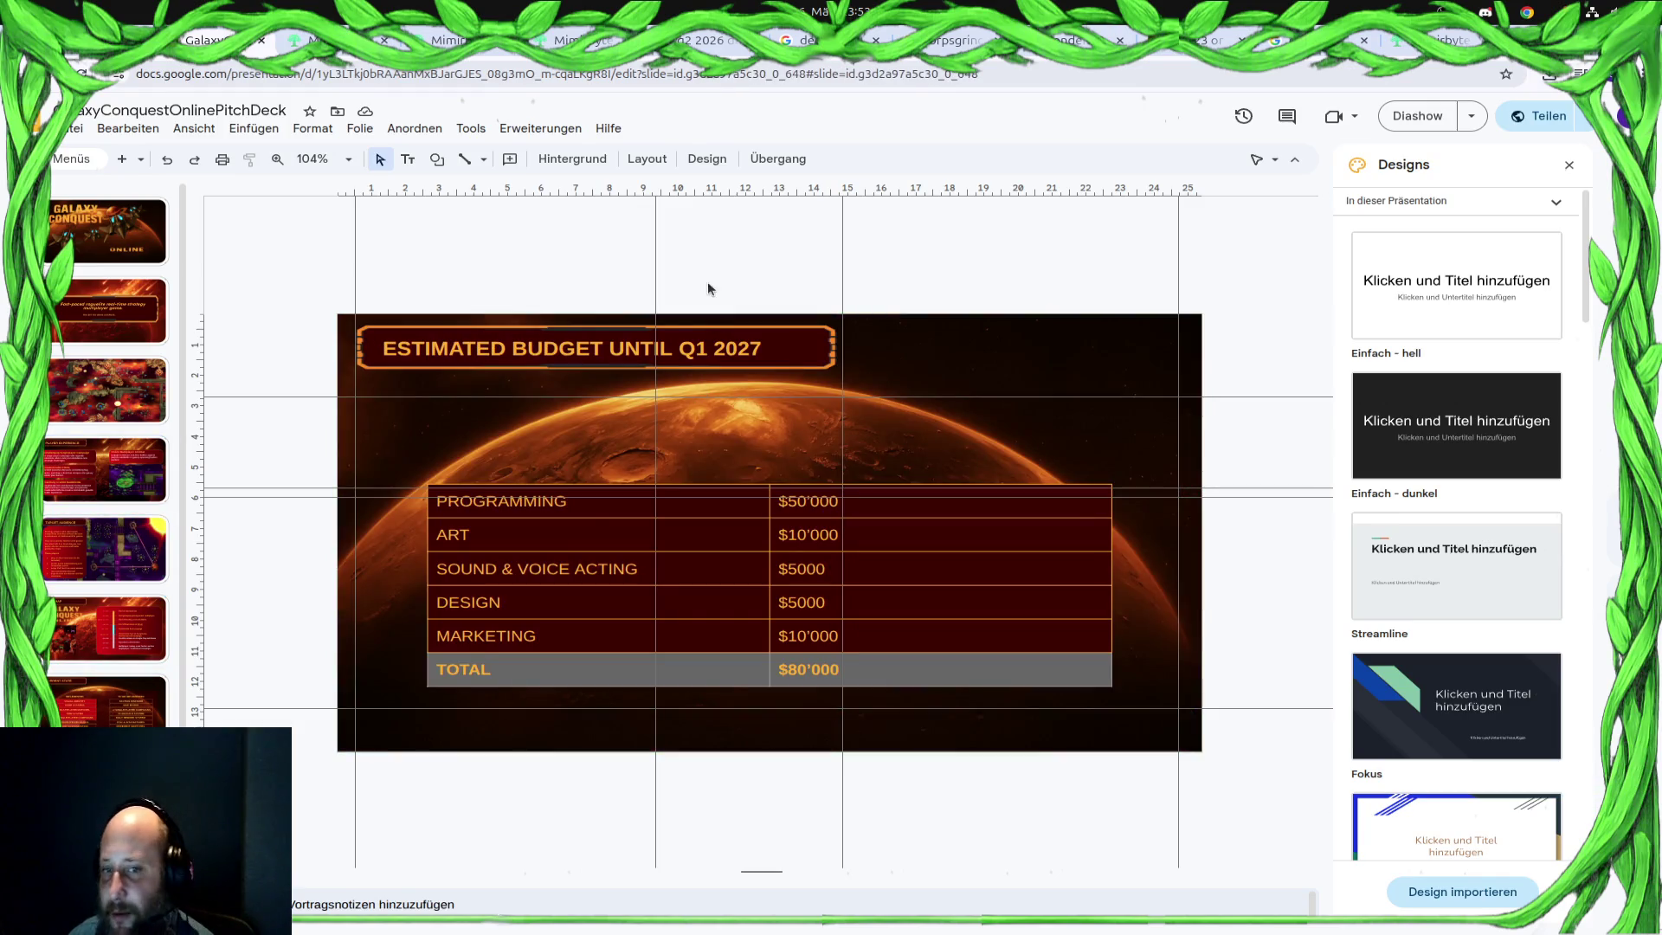
Undo an accidental title move and fit the orange title banner tightly around the text
click(817, 354)
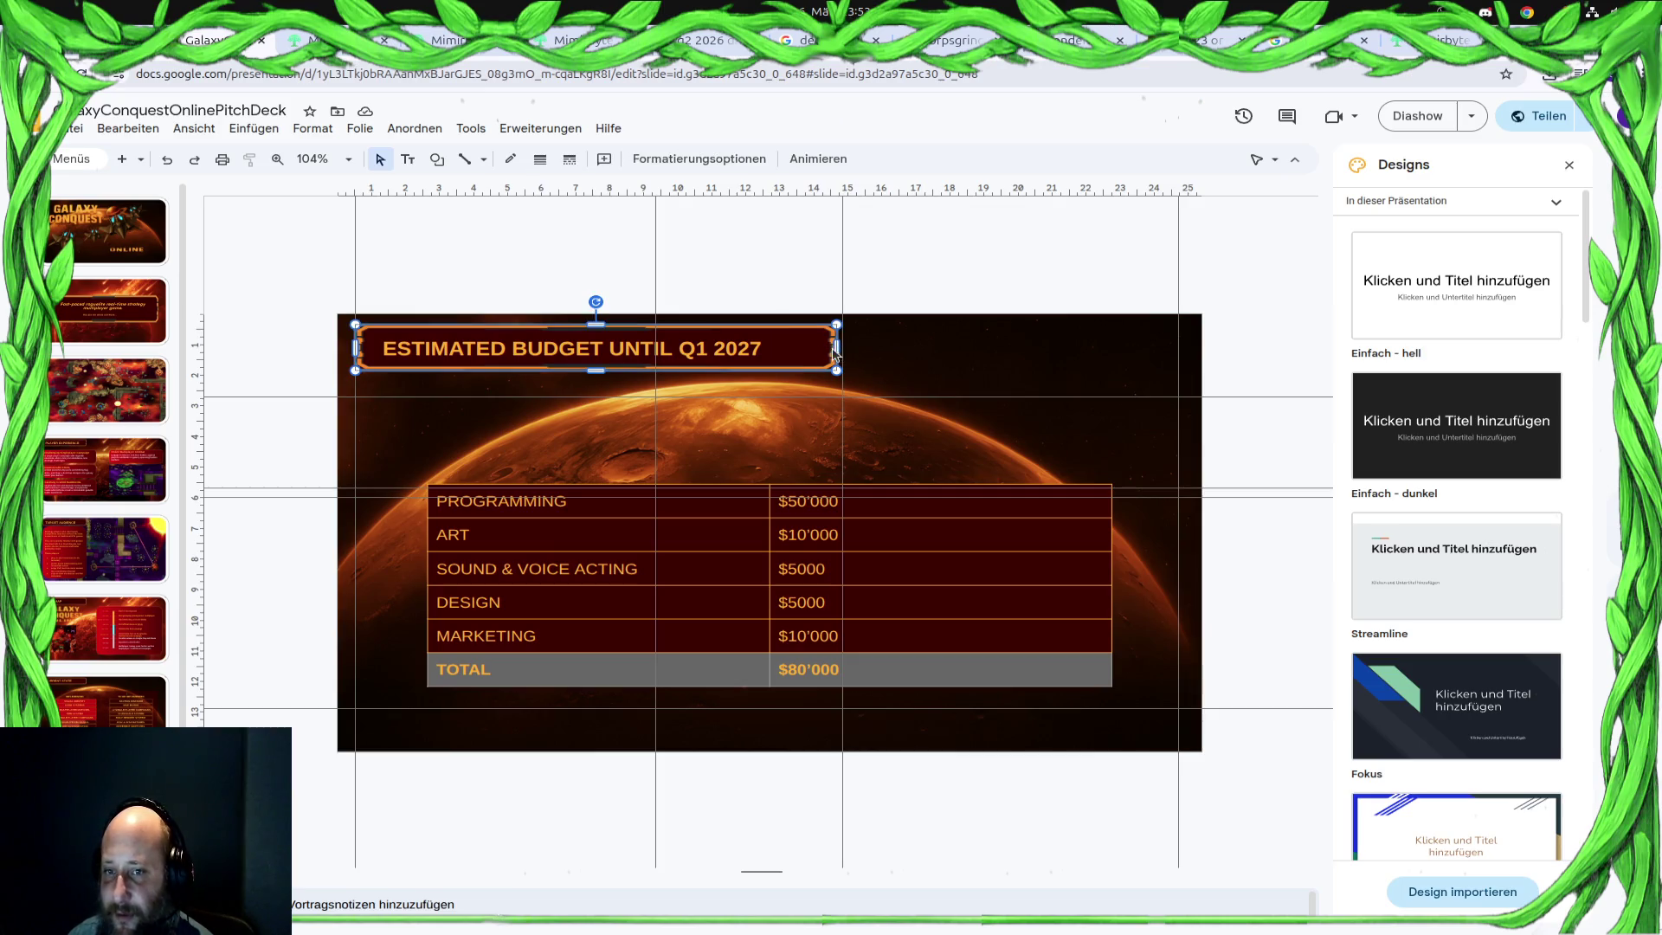
drag(833, 348, 771, 349)
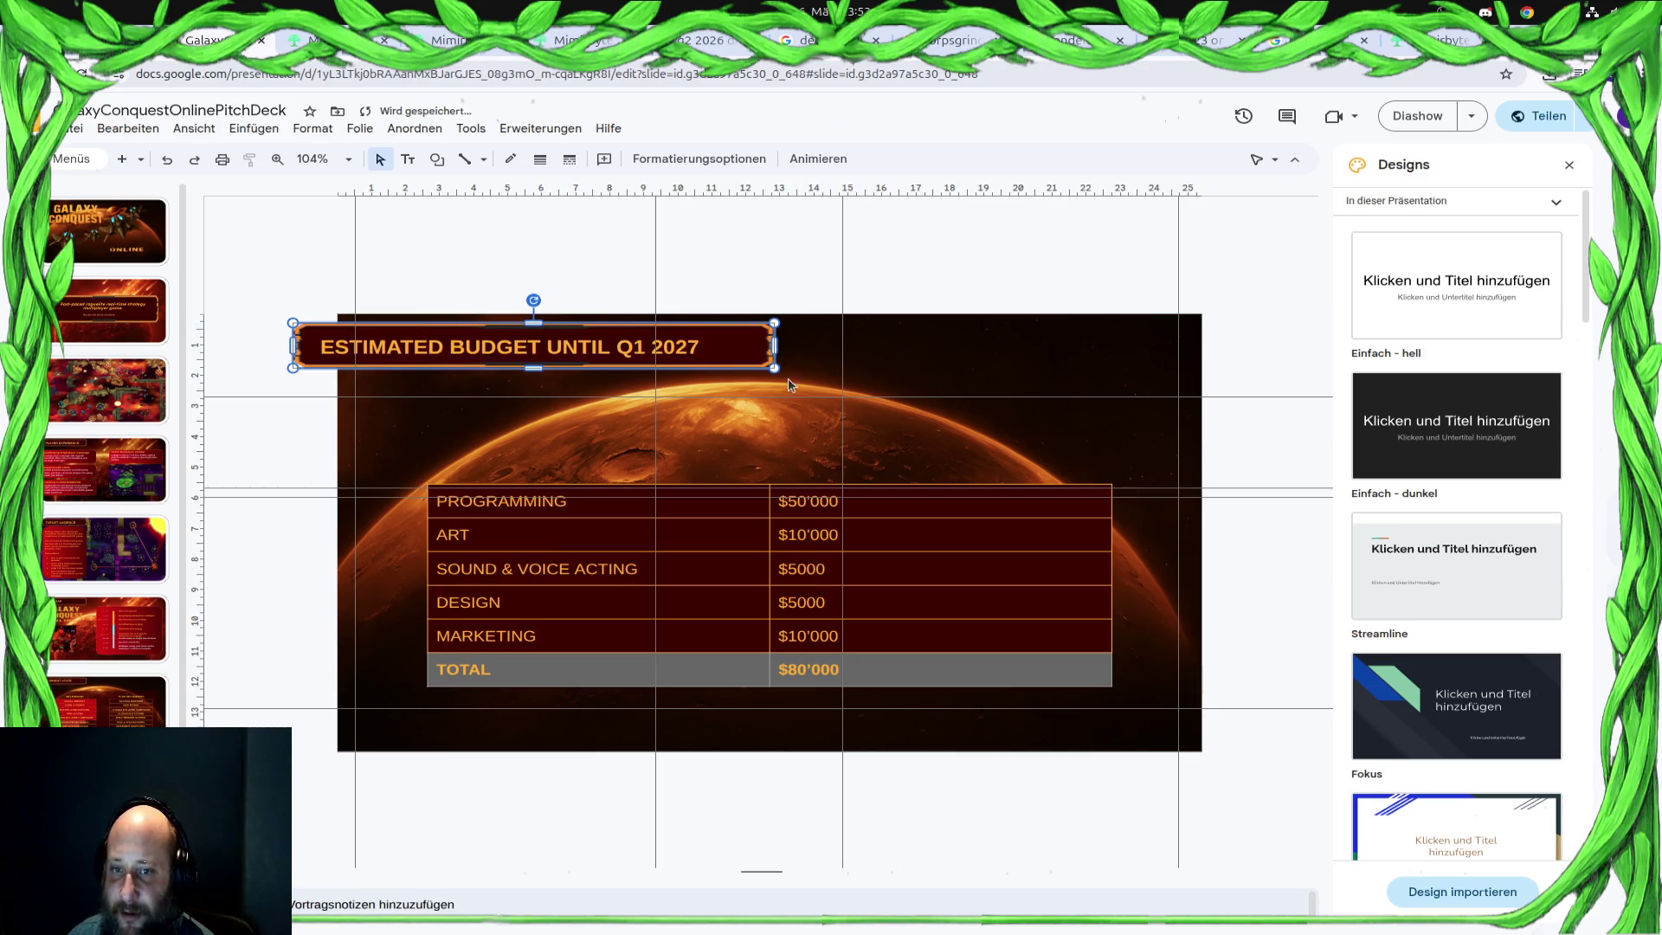
key(ctrl+z)
click(814, 366)
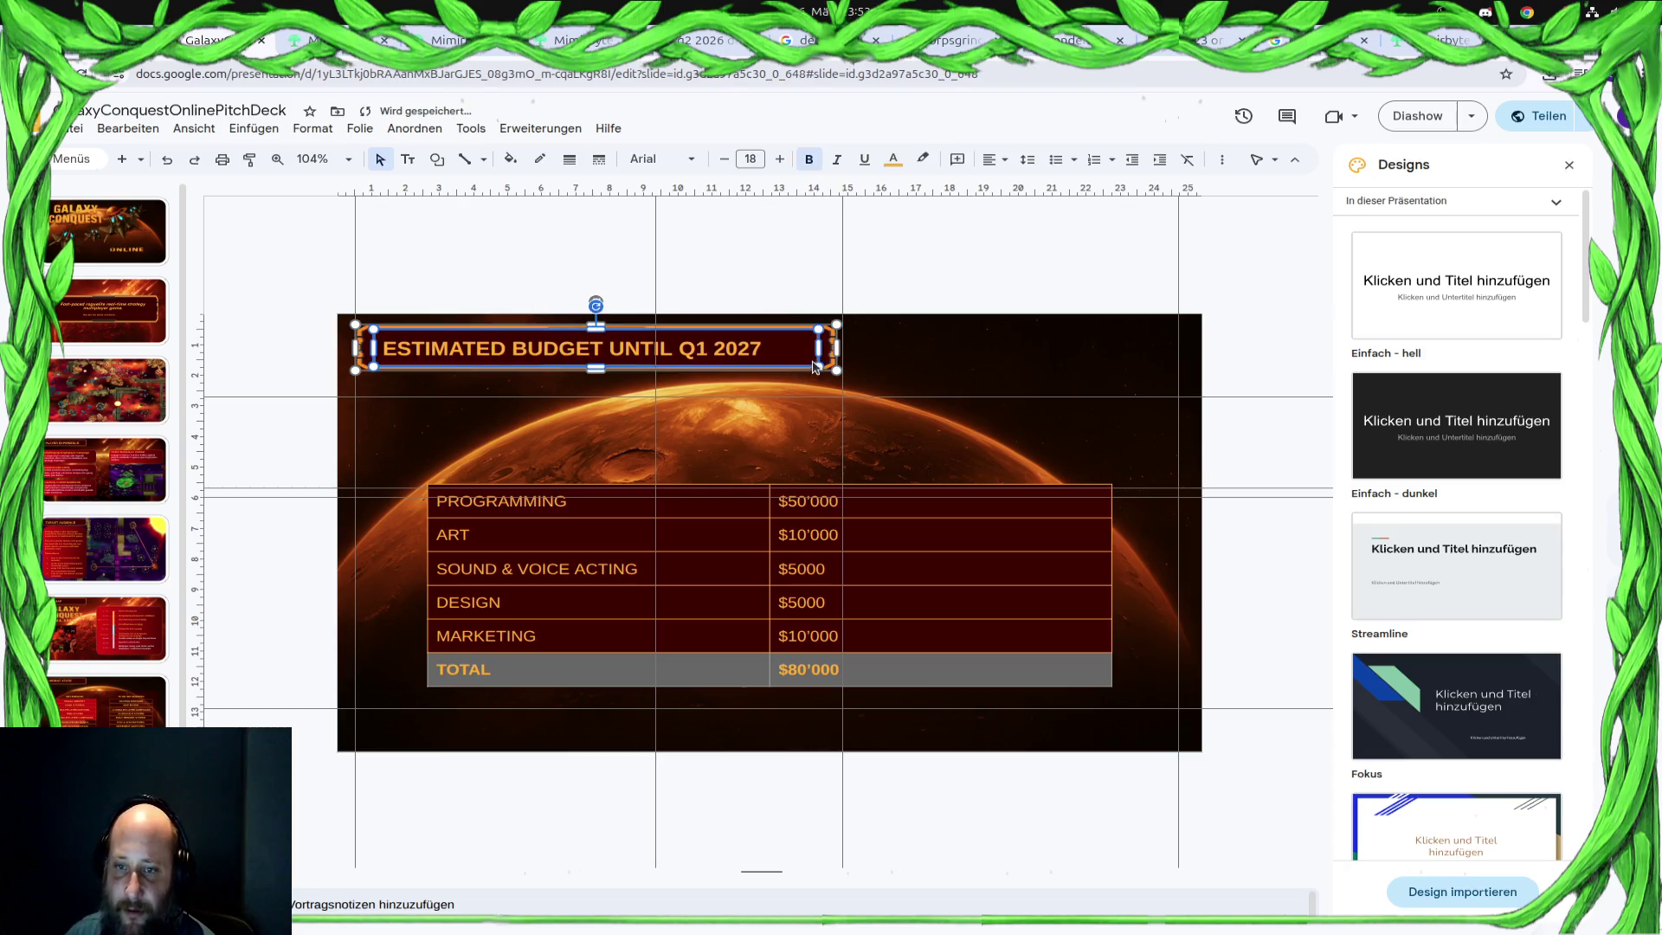
click(829, 351)
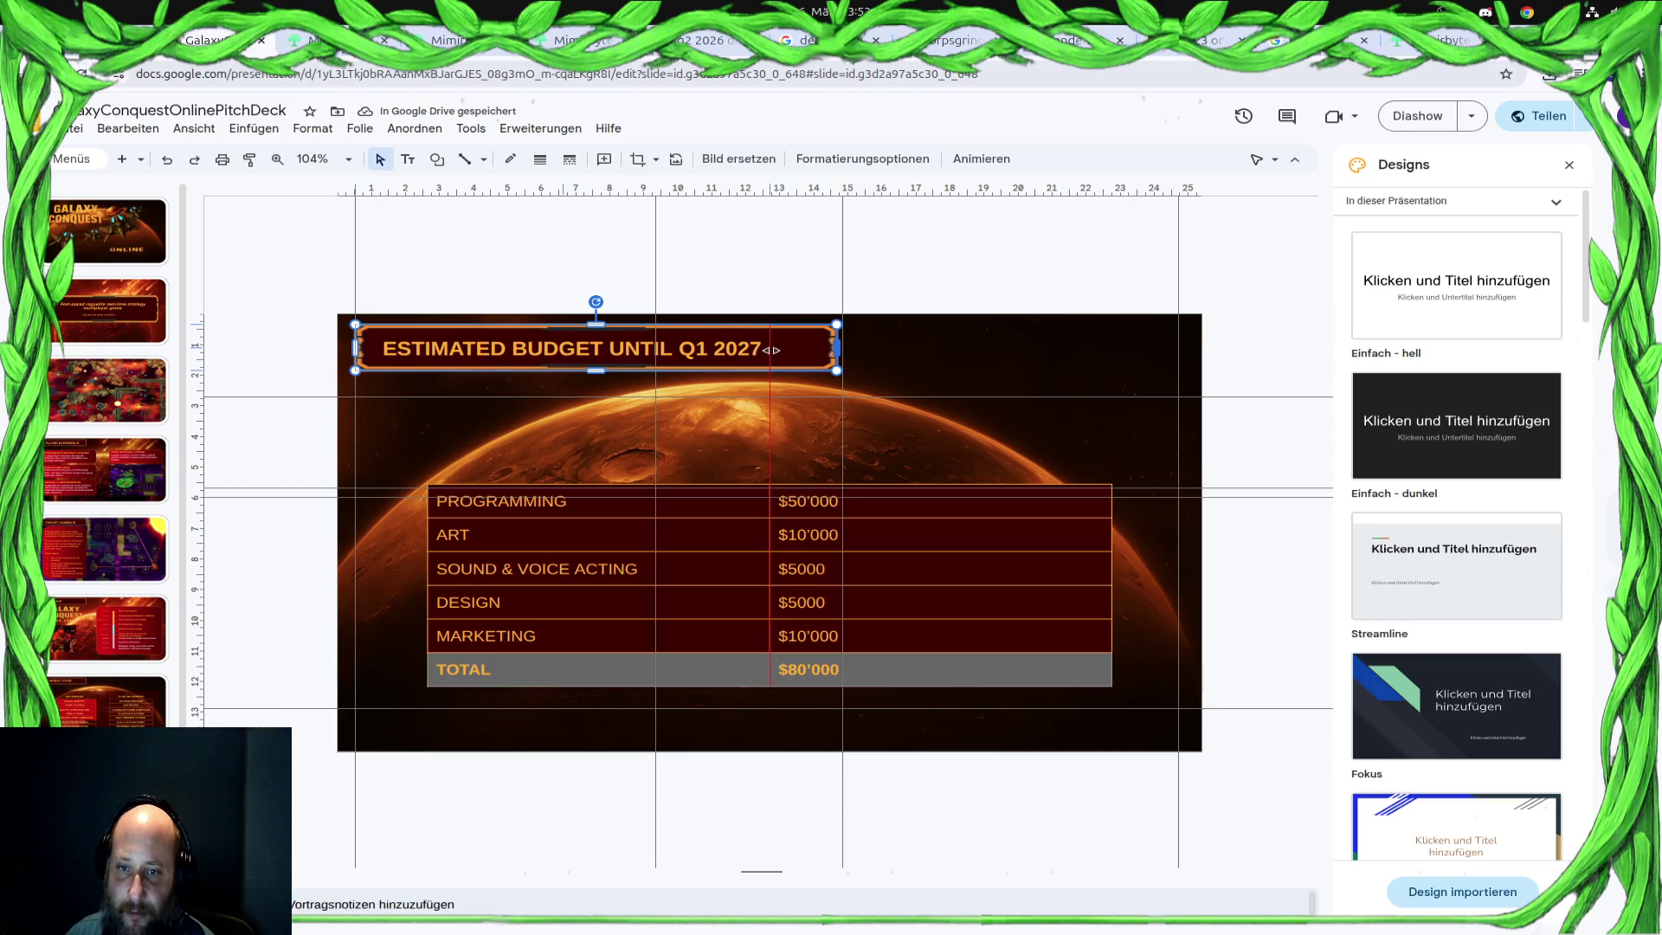
drag(772, 349, 784, 377)
drag(773, 348, 786, 348)
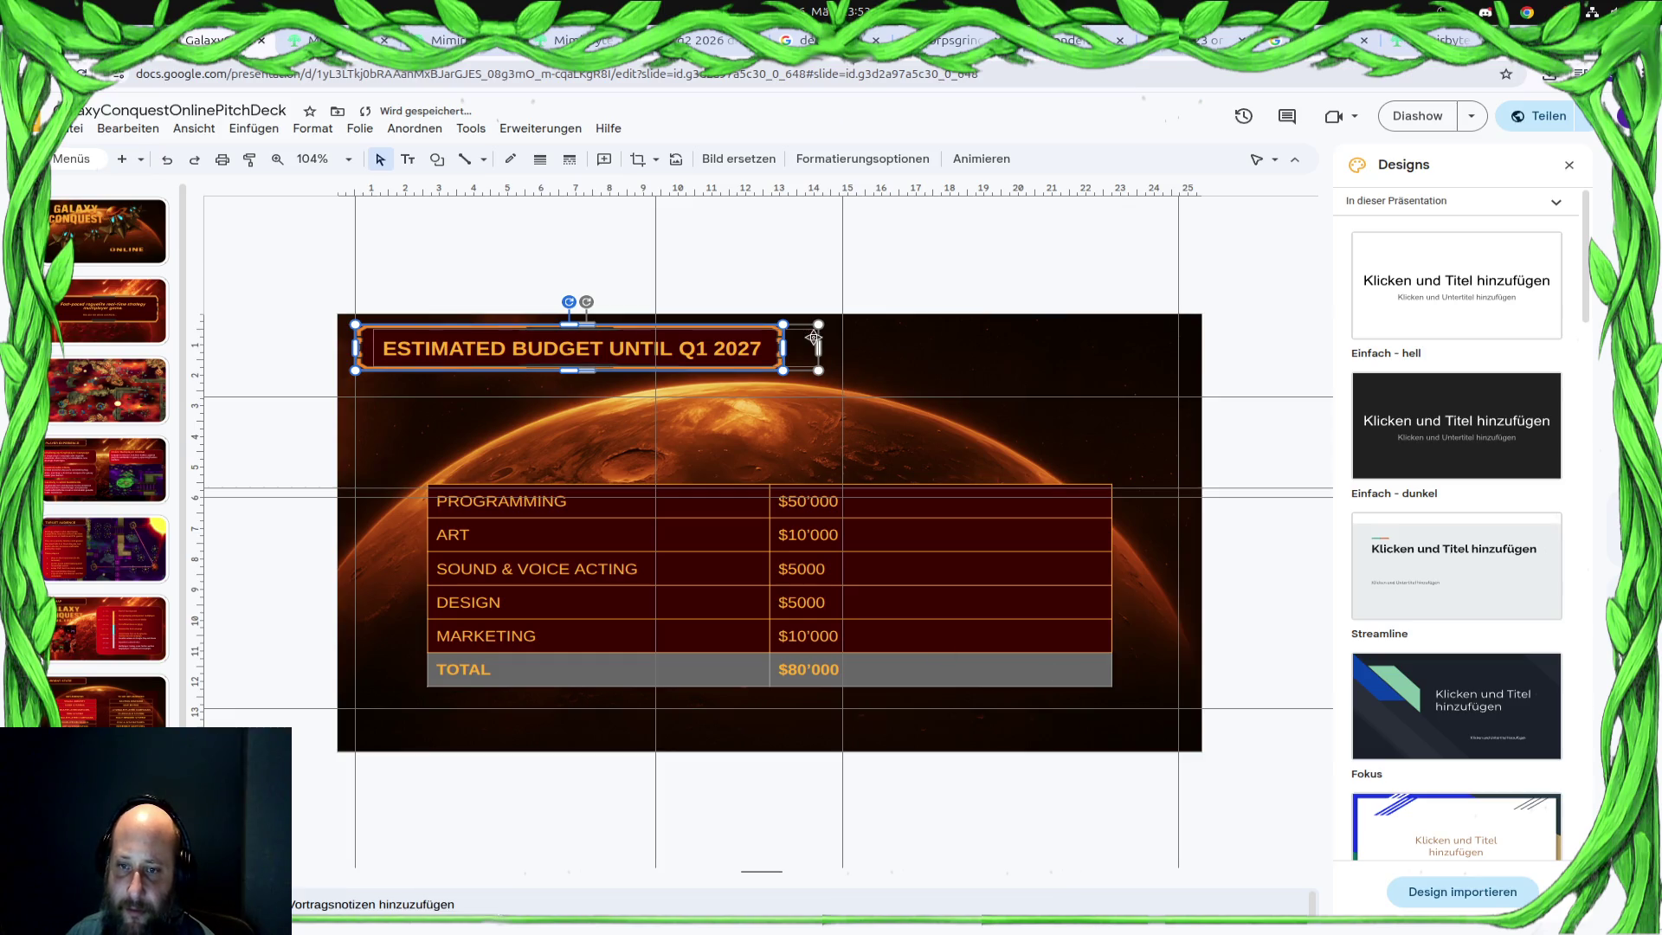
drag(782, 348, 774, 348)
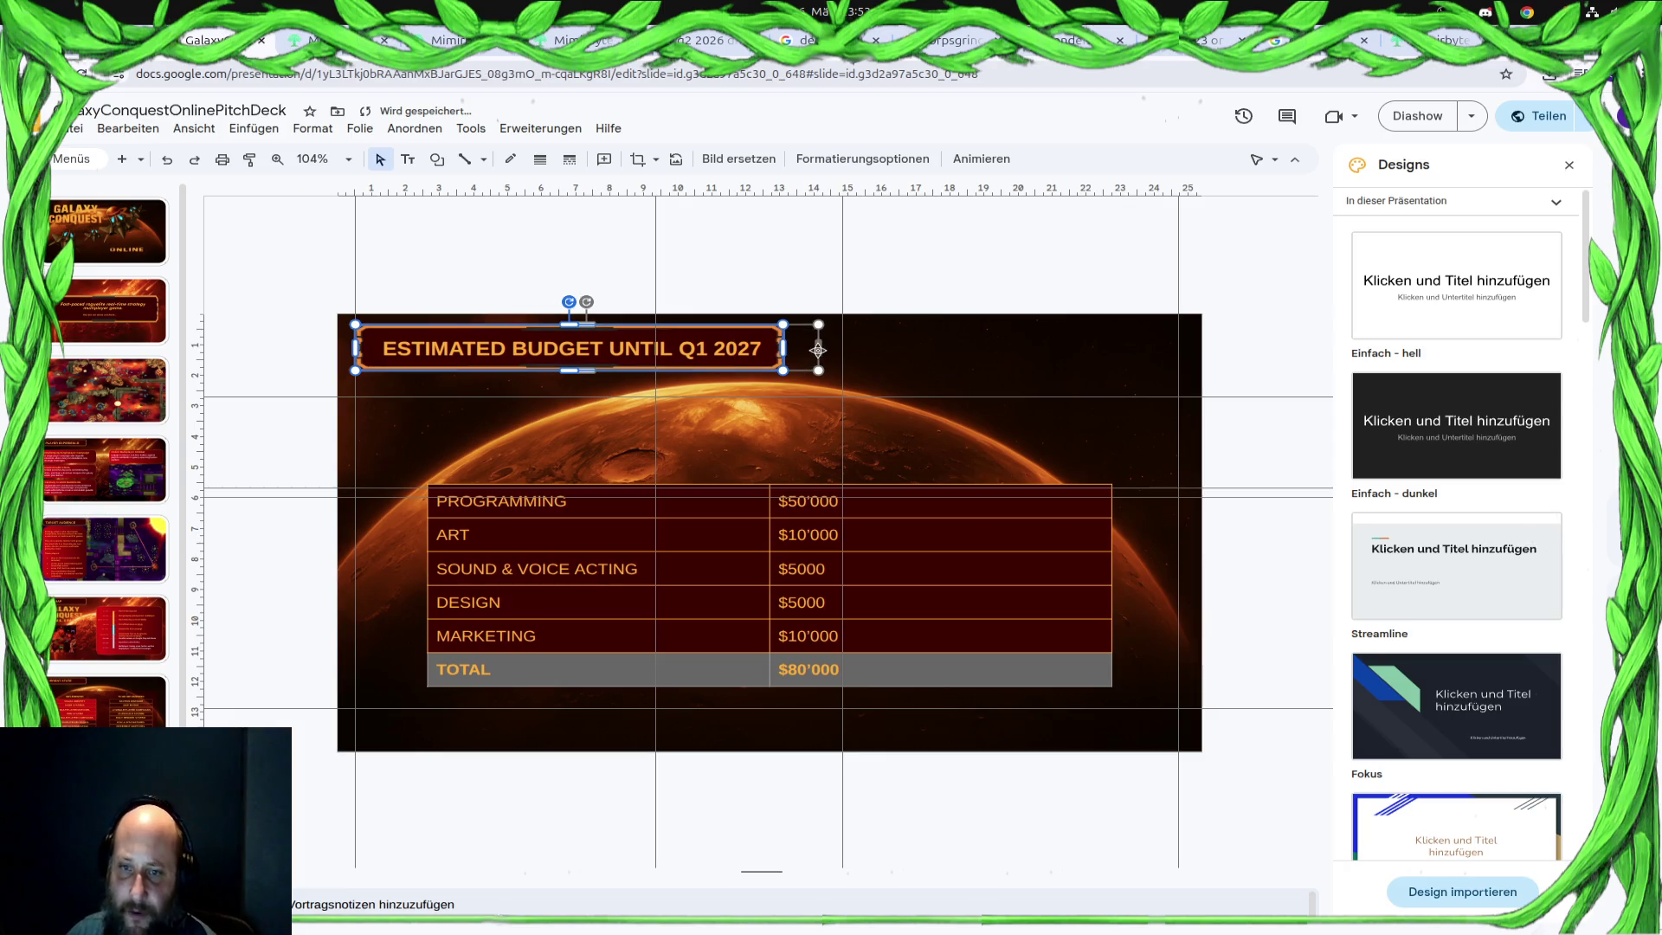
Widen the title text box so ESTIMATED BUDGET UNTIL Q1 2027 sits on one line
click(797, 370)
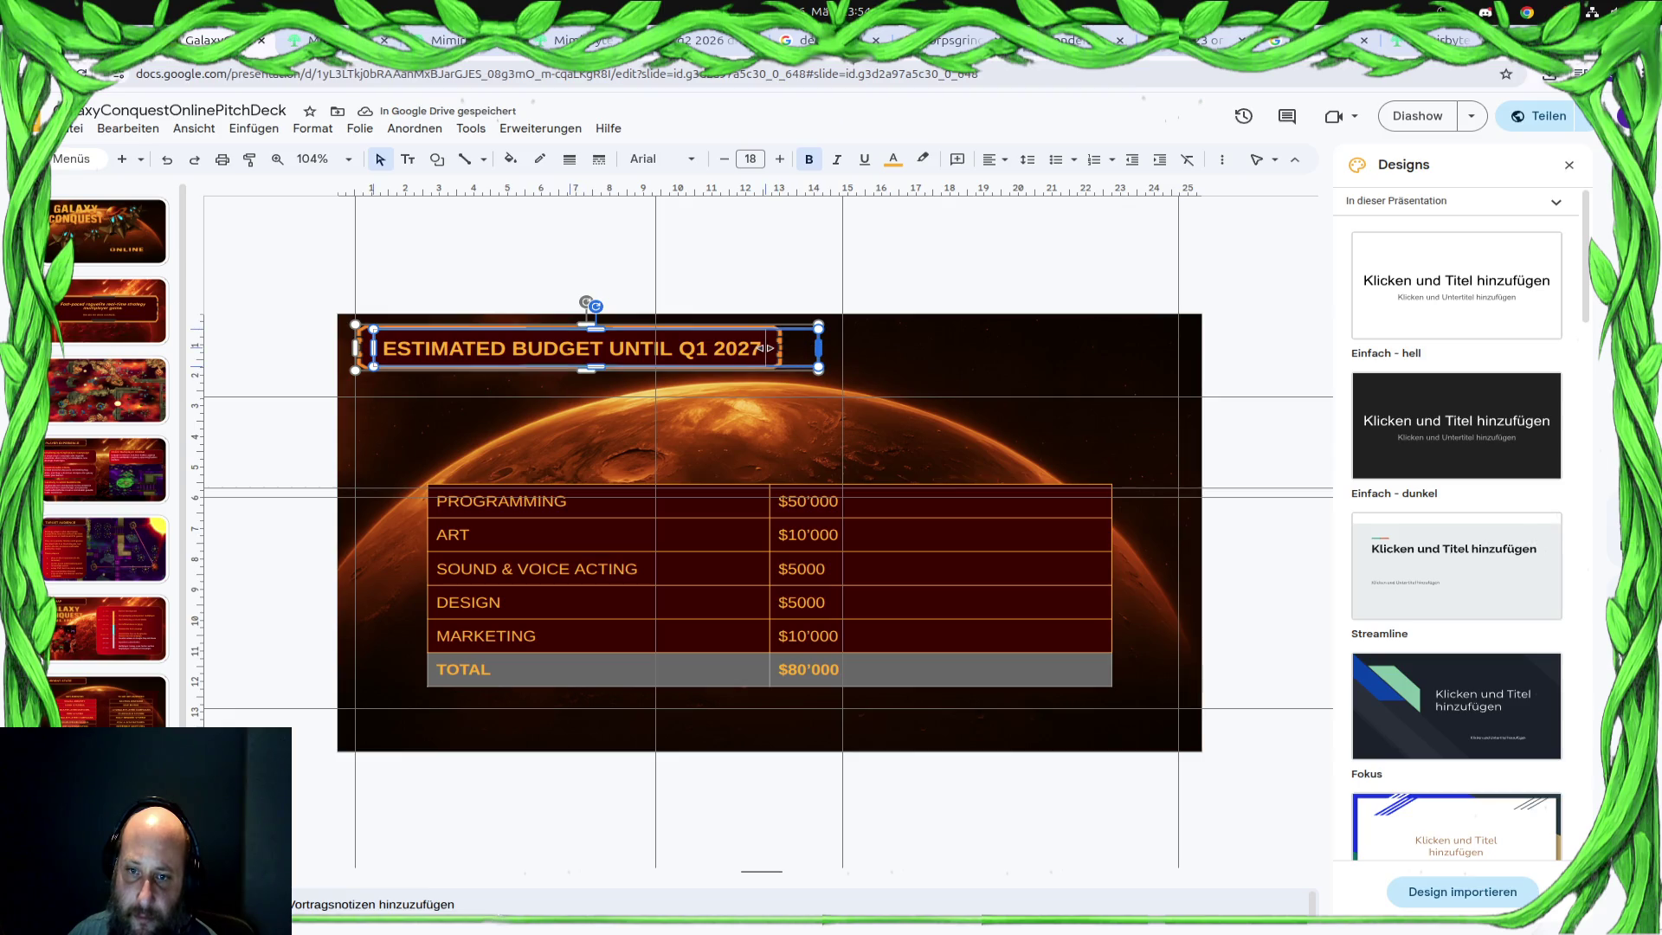
drag(769, 348, 782, 349)
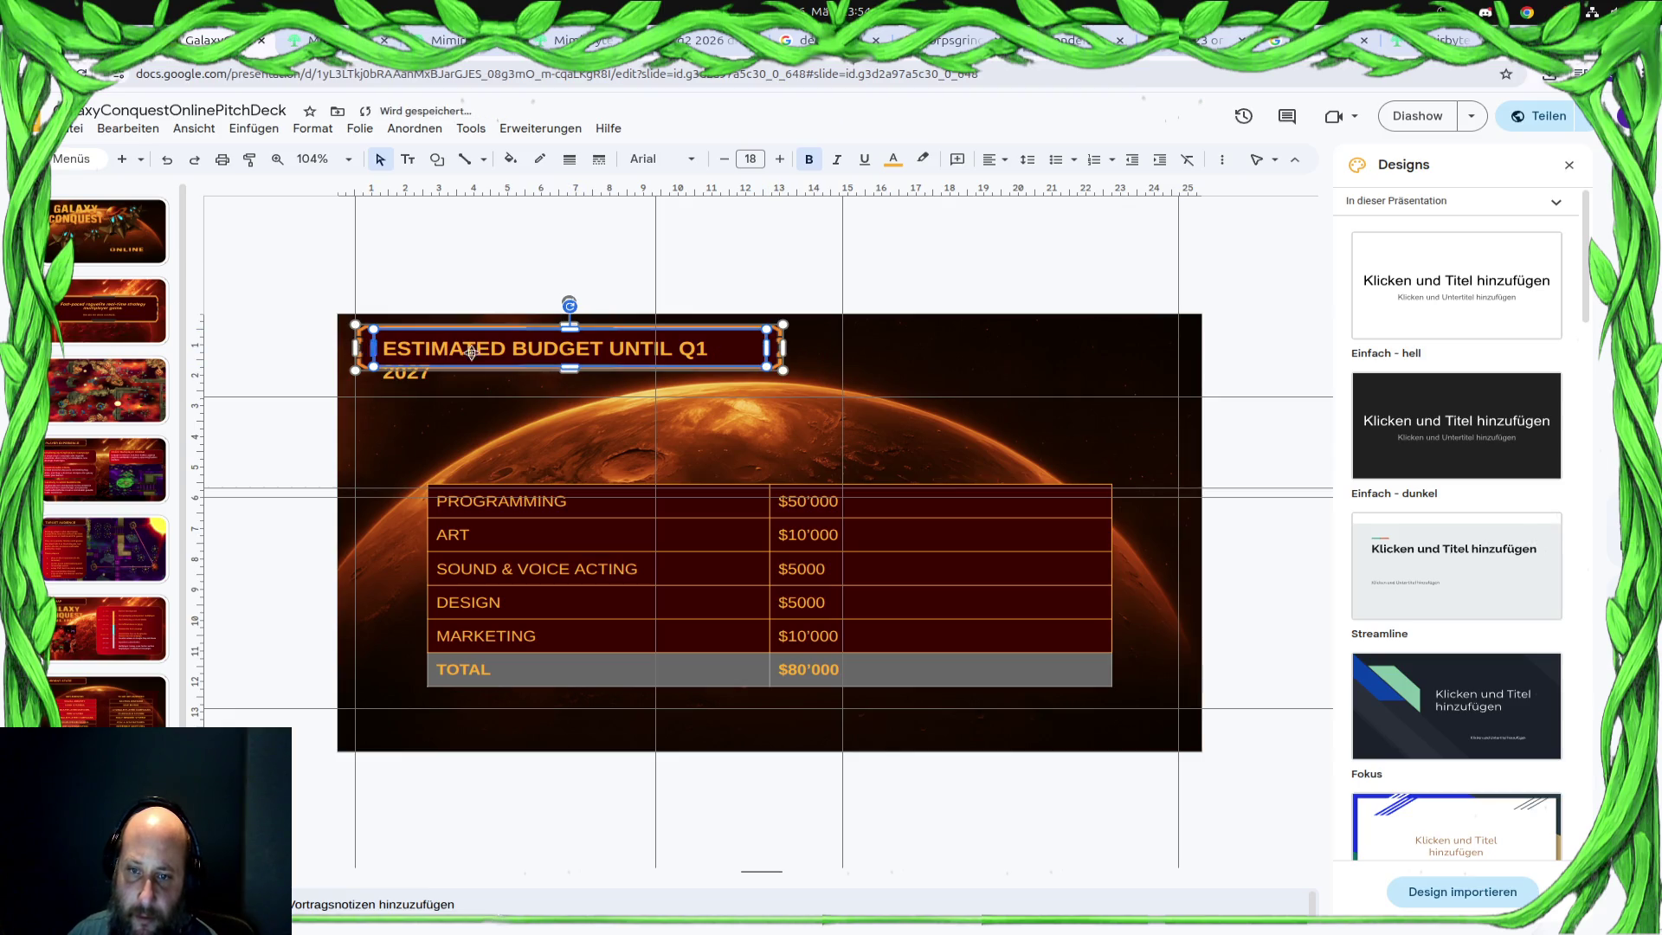
drag(784, 350, 803, 364)
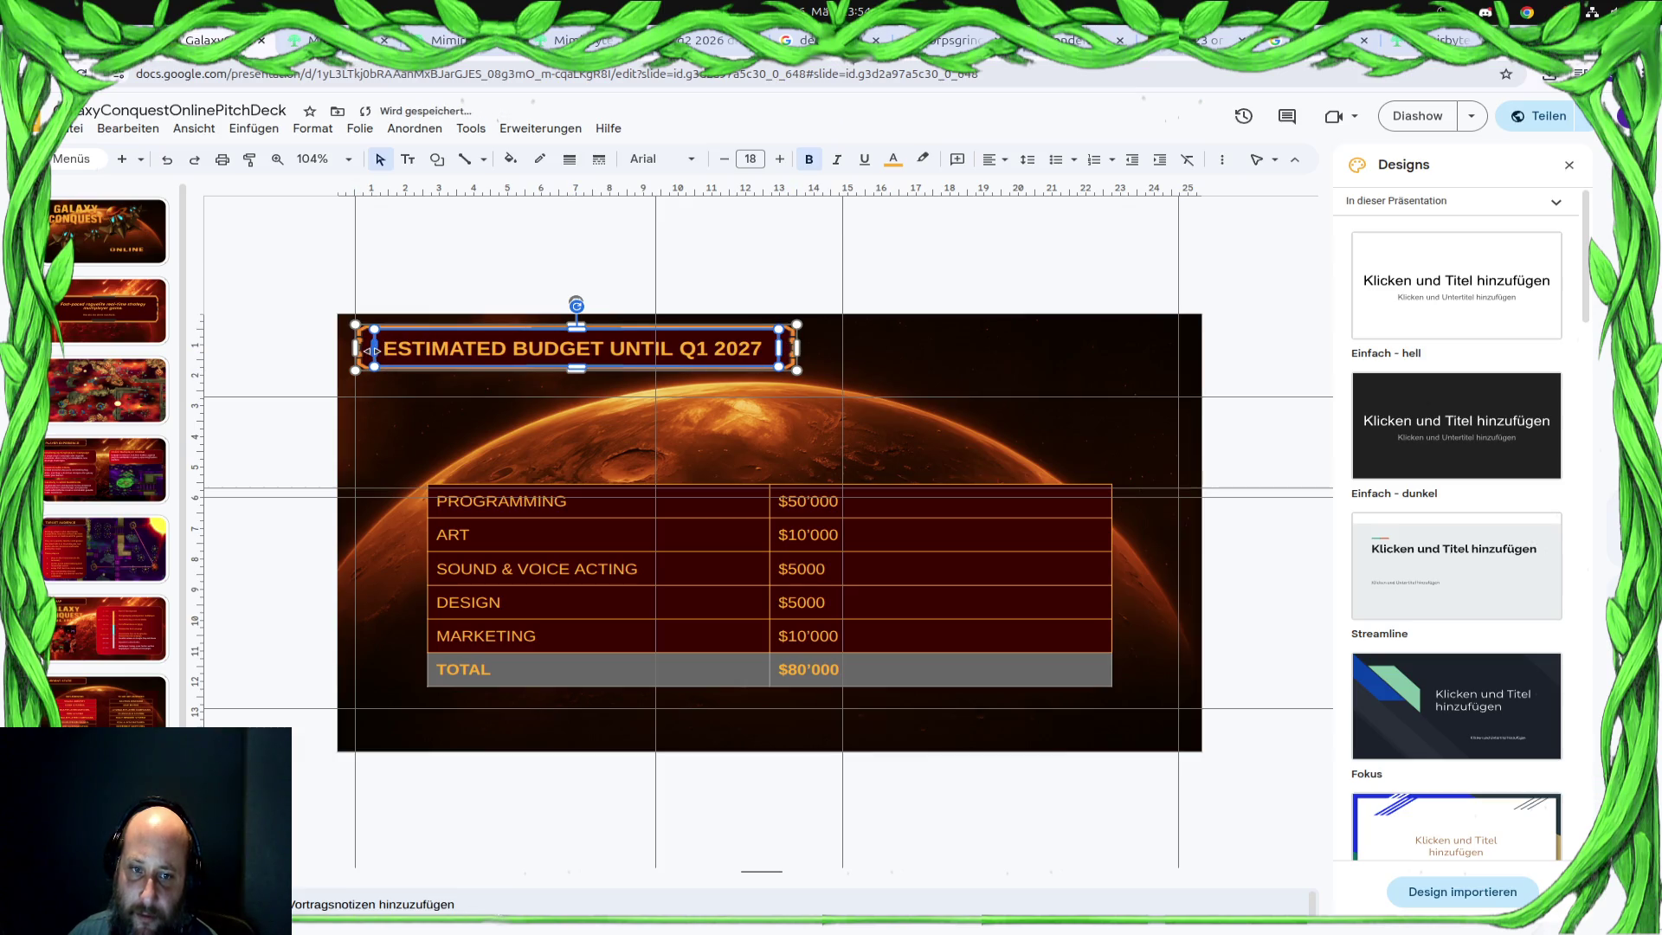
drag(368, 348, 361, 349)
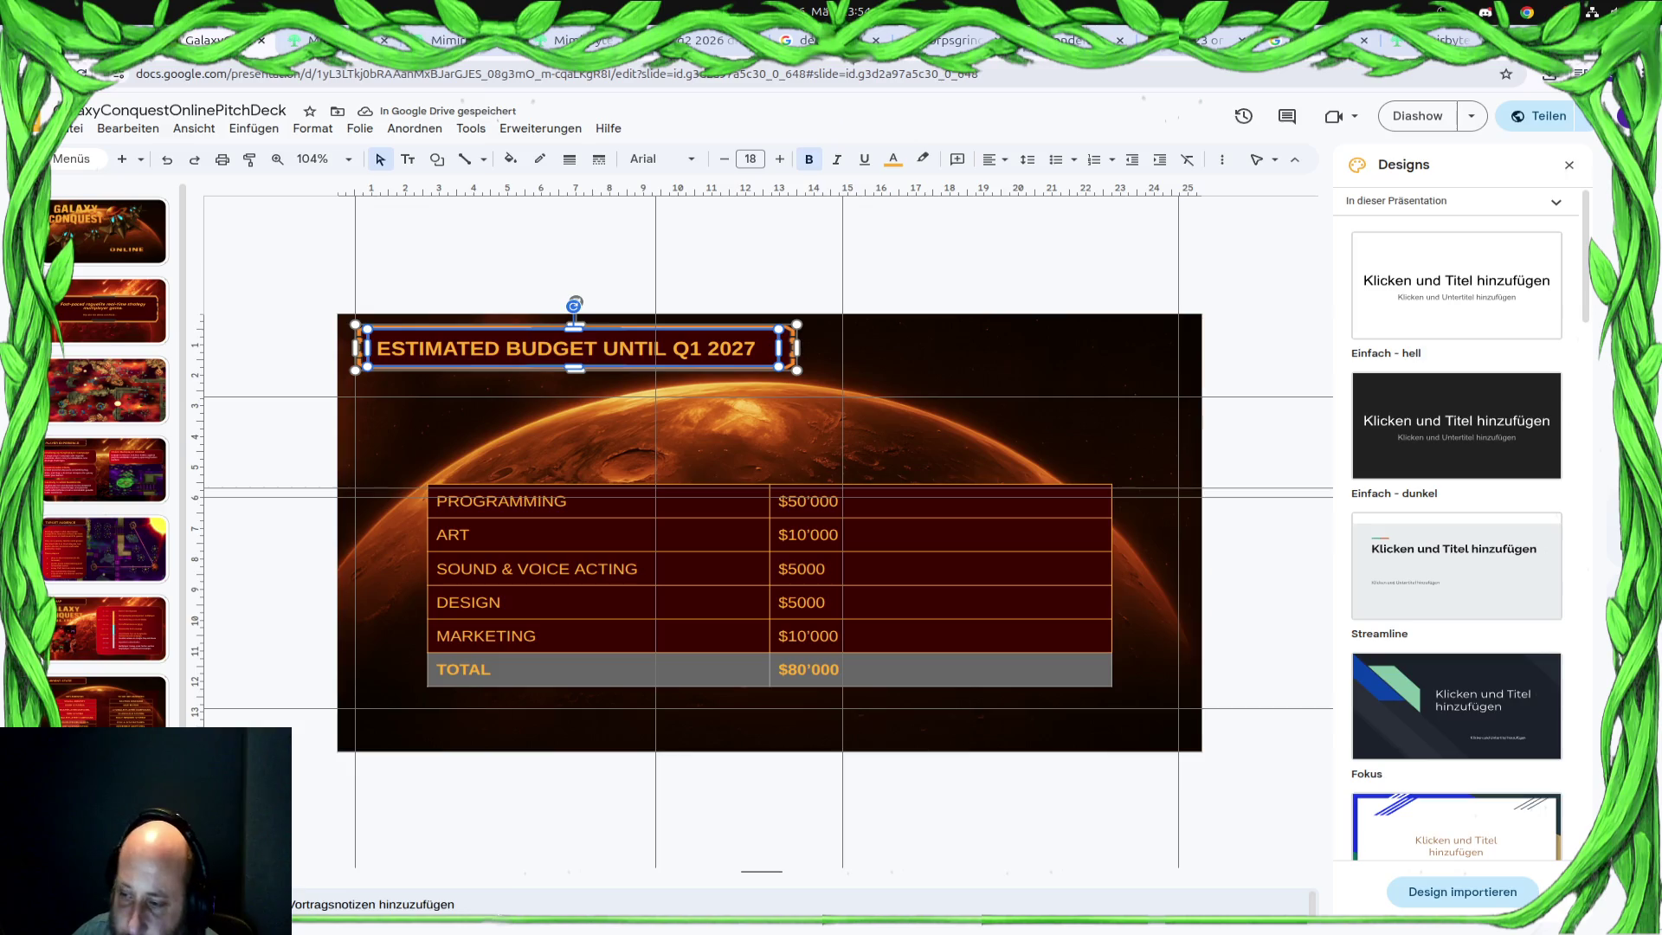
Download the deck via Datei > Herunterladen > PDF-Datei and open it from Chrome's downloads
click(75, 129)
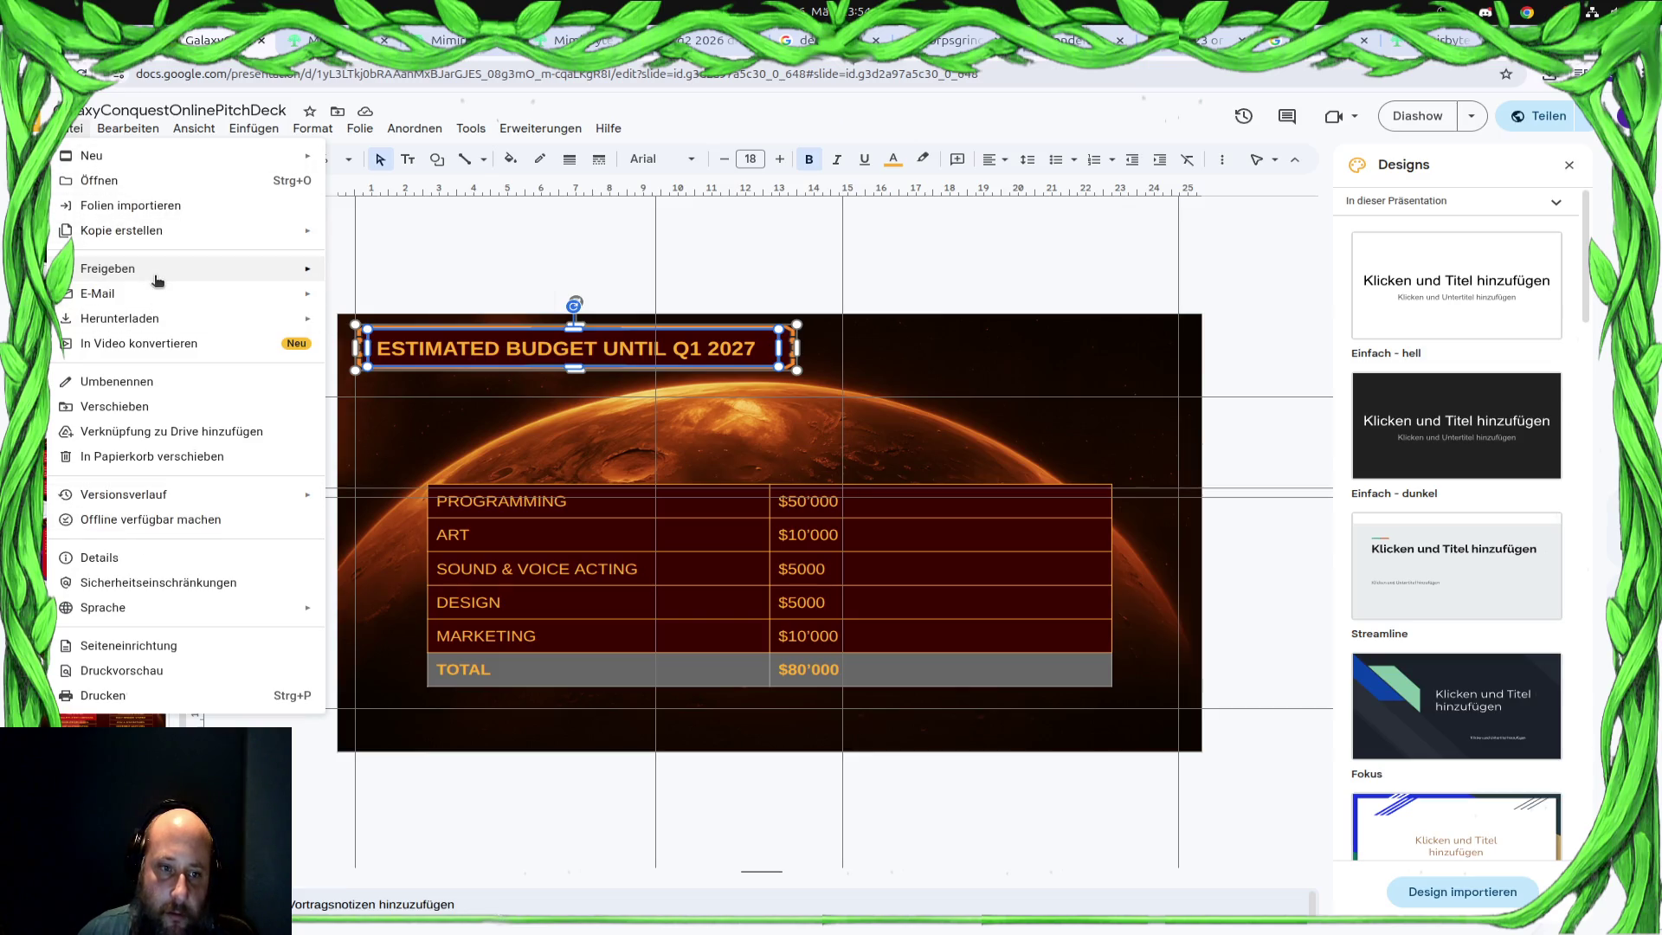
mouse_move(120, 318)
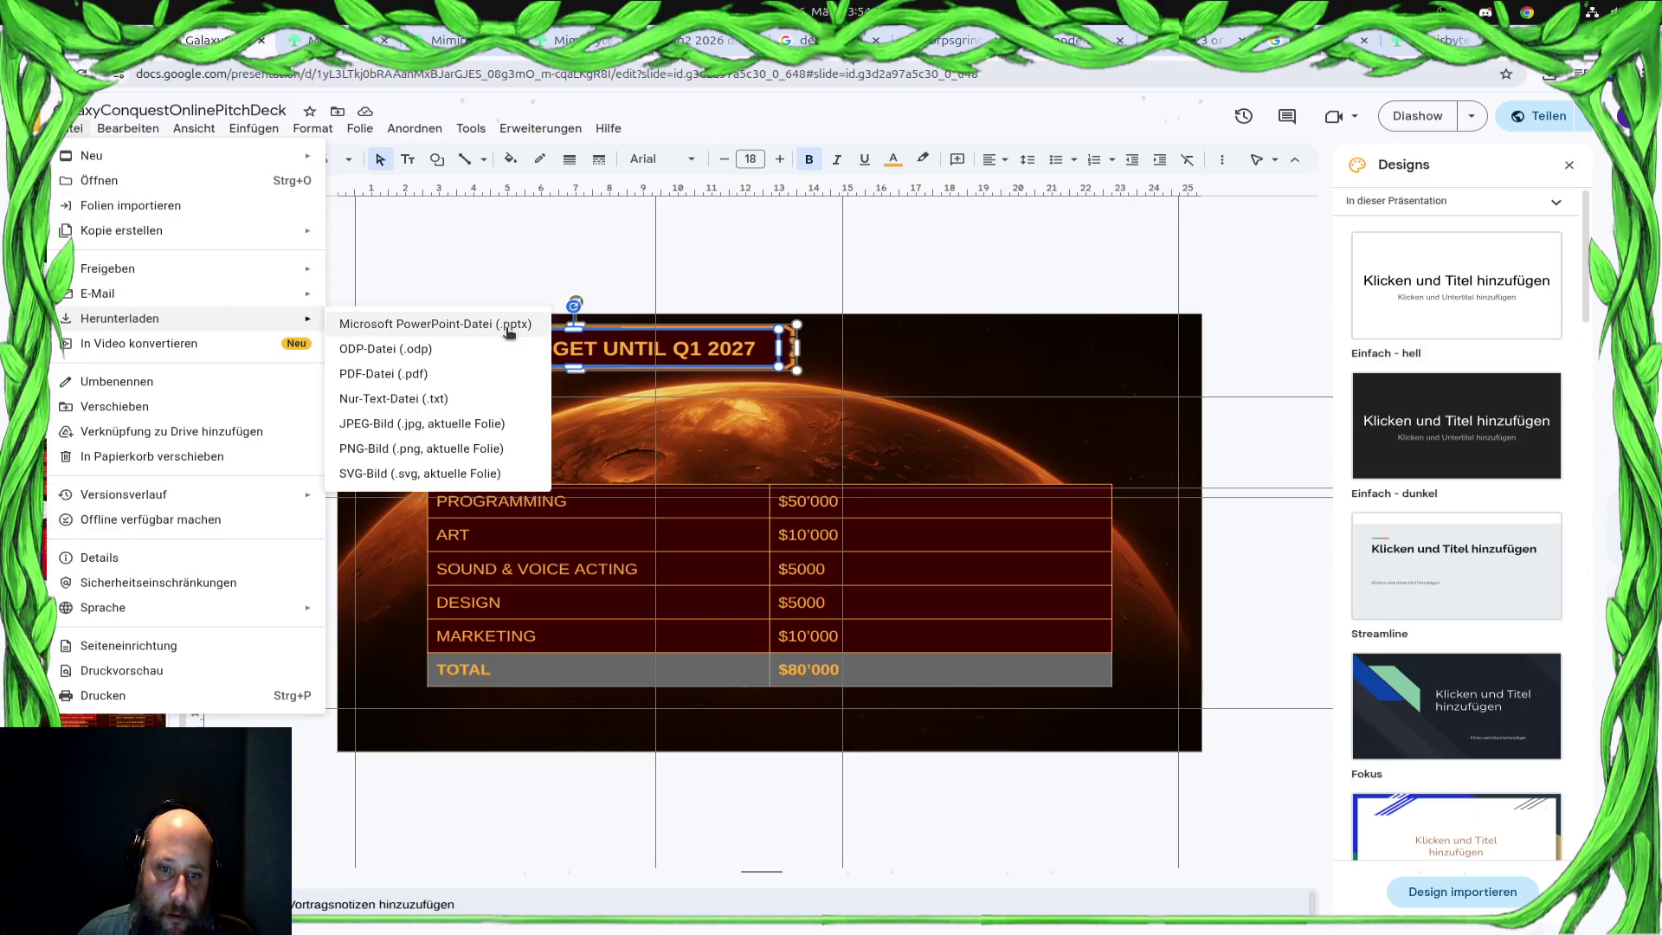
click(494, 378)
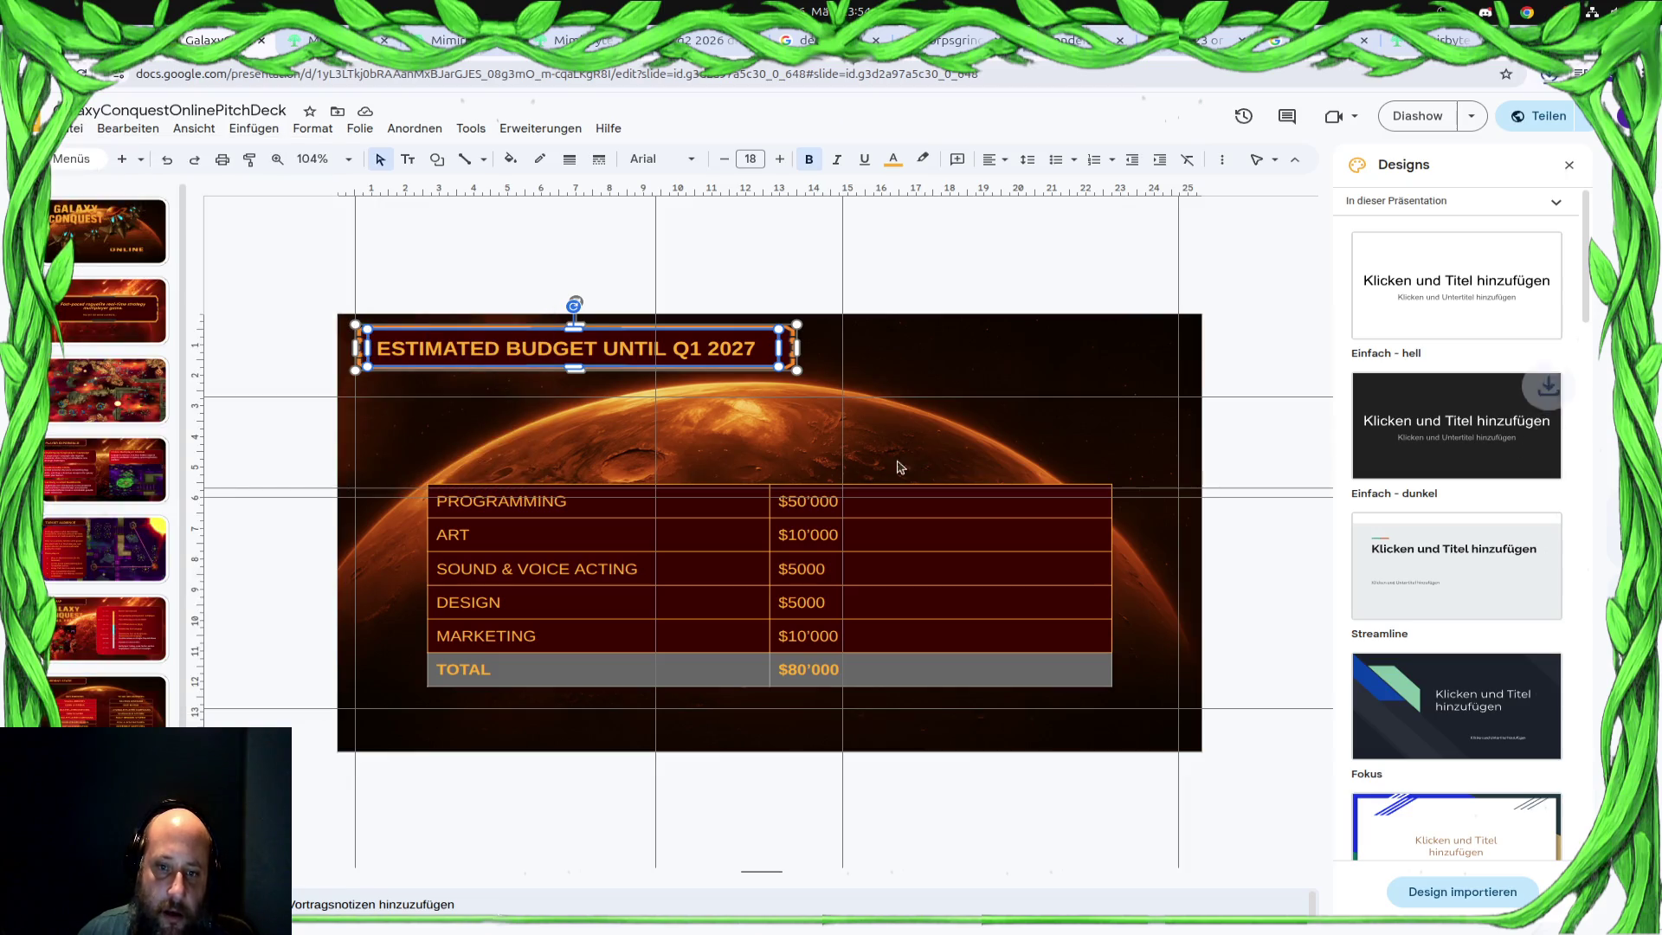
click(1549, 76)
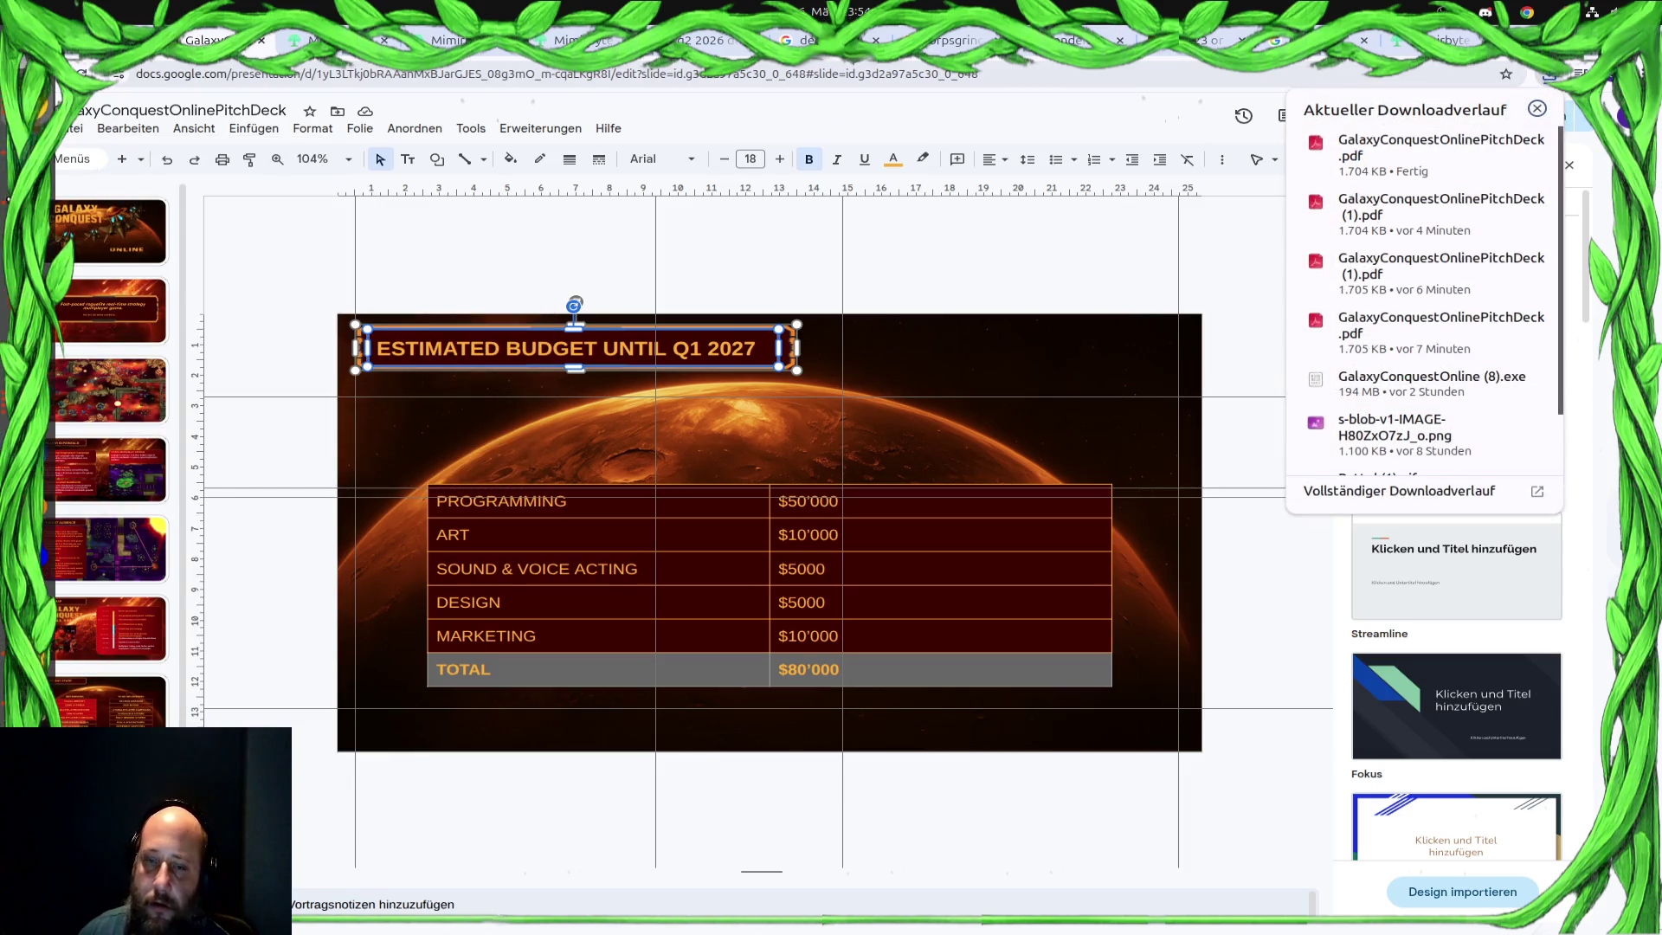
click(1537, 108)
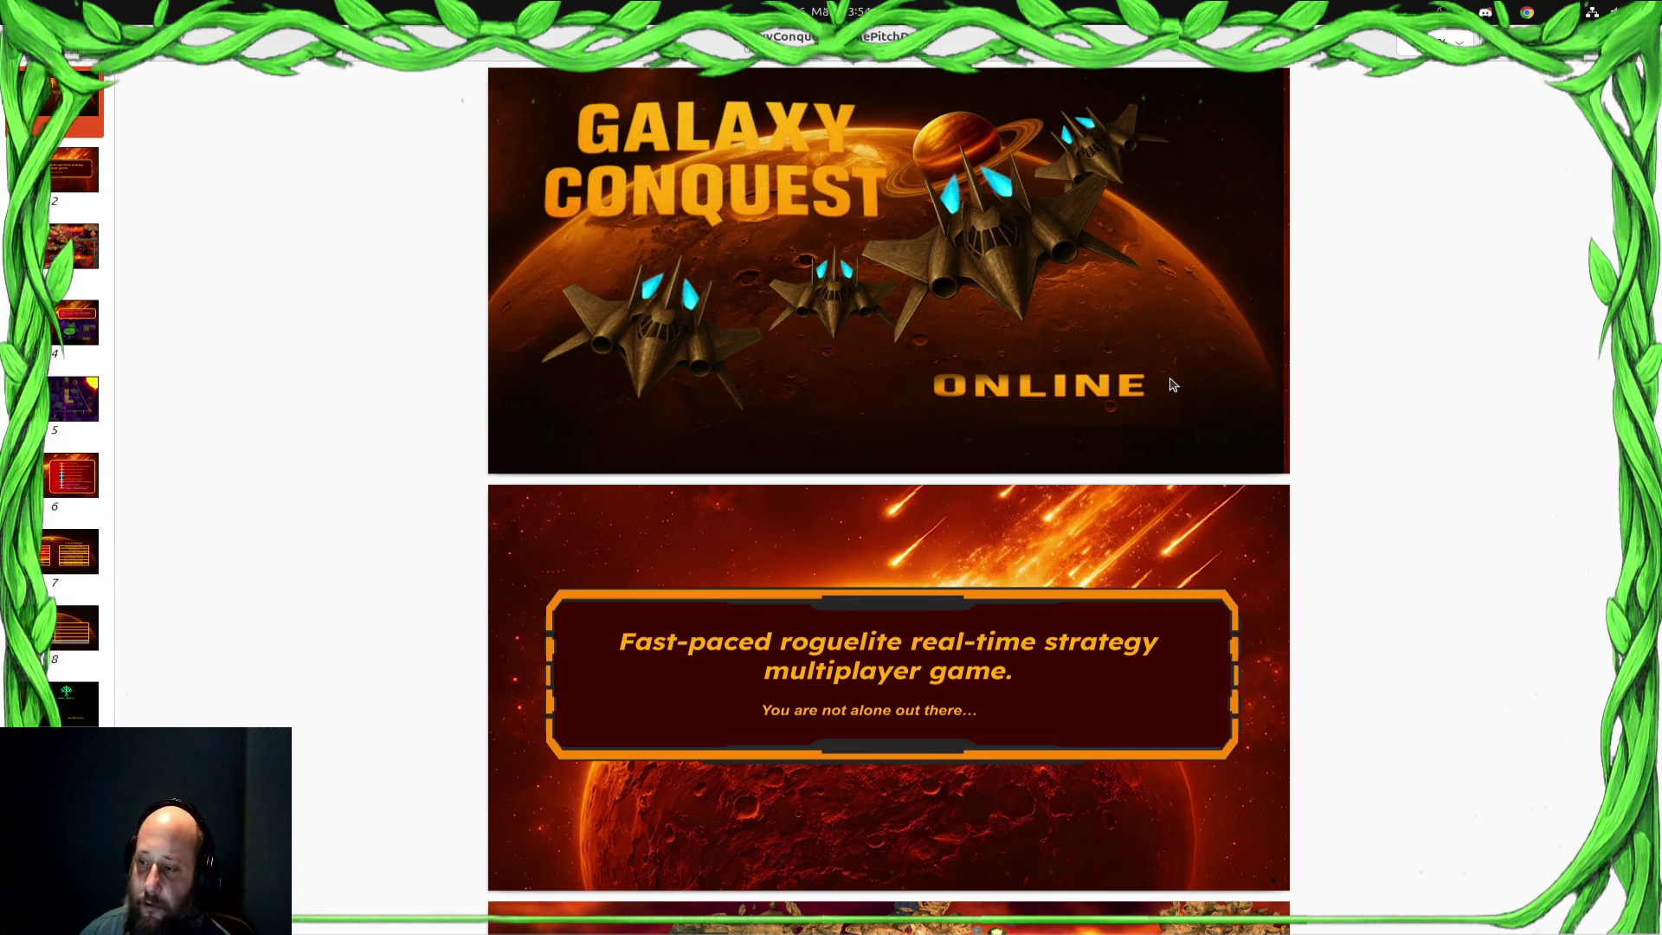
scroll(1170, 385, down, 2)
scroll(1170, 385, down, 3)
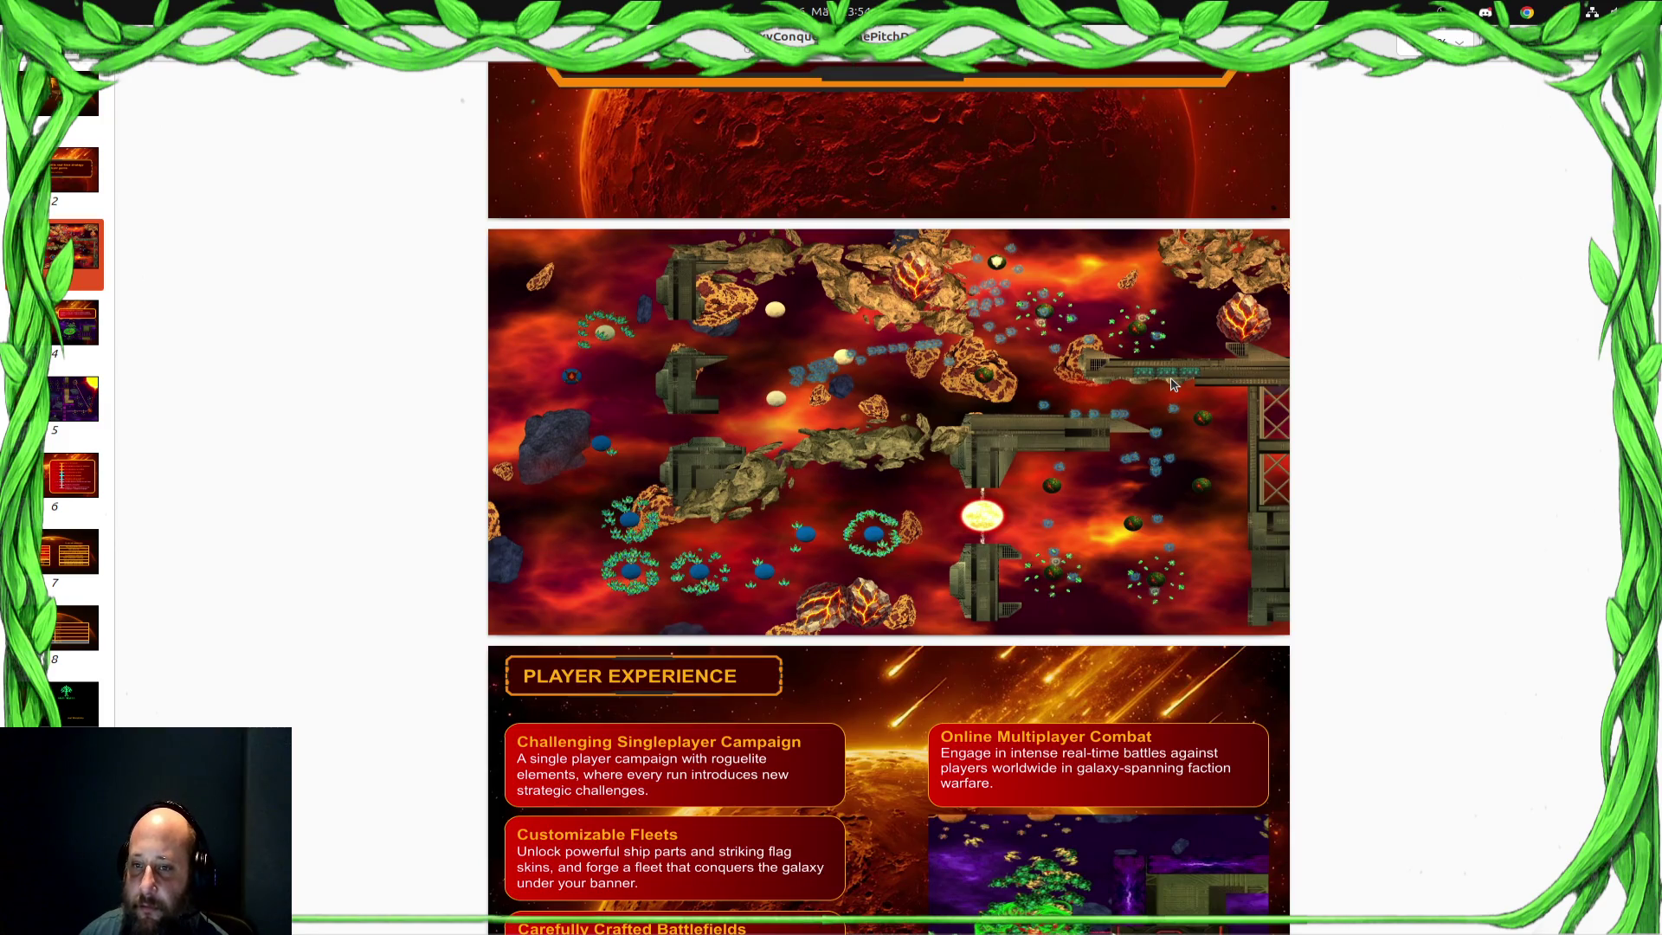
scroll(1170, 384, down, 1)
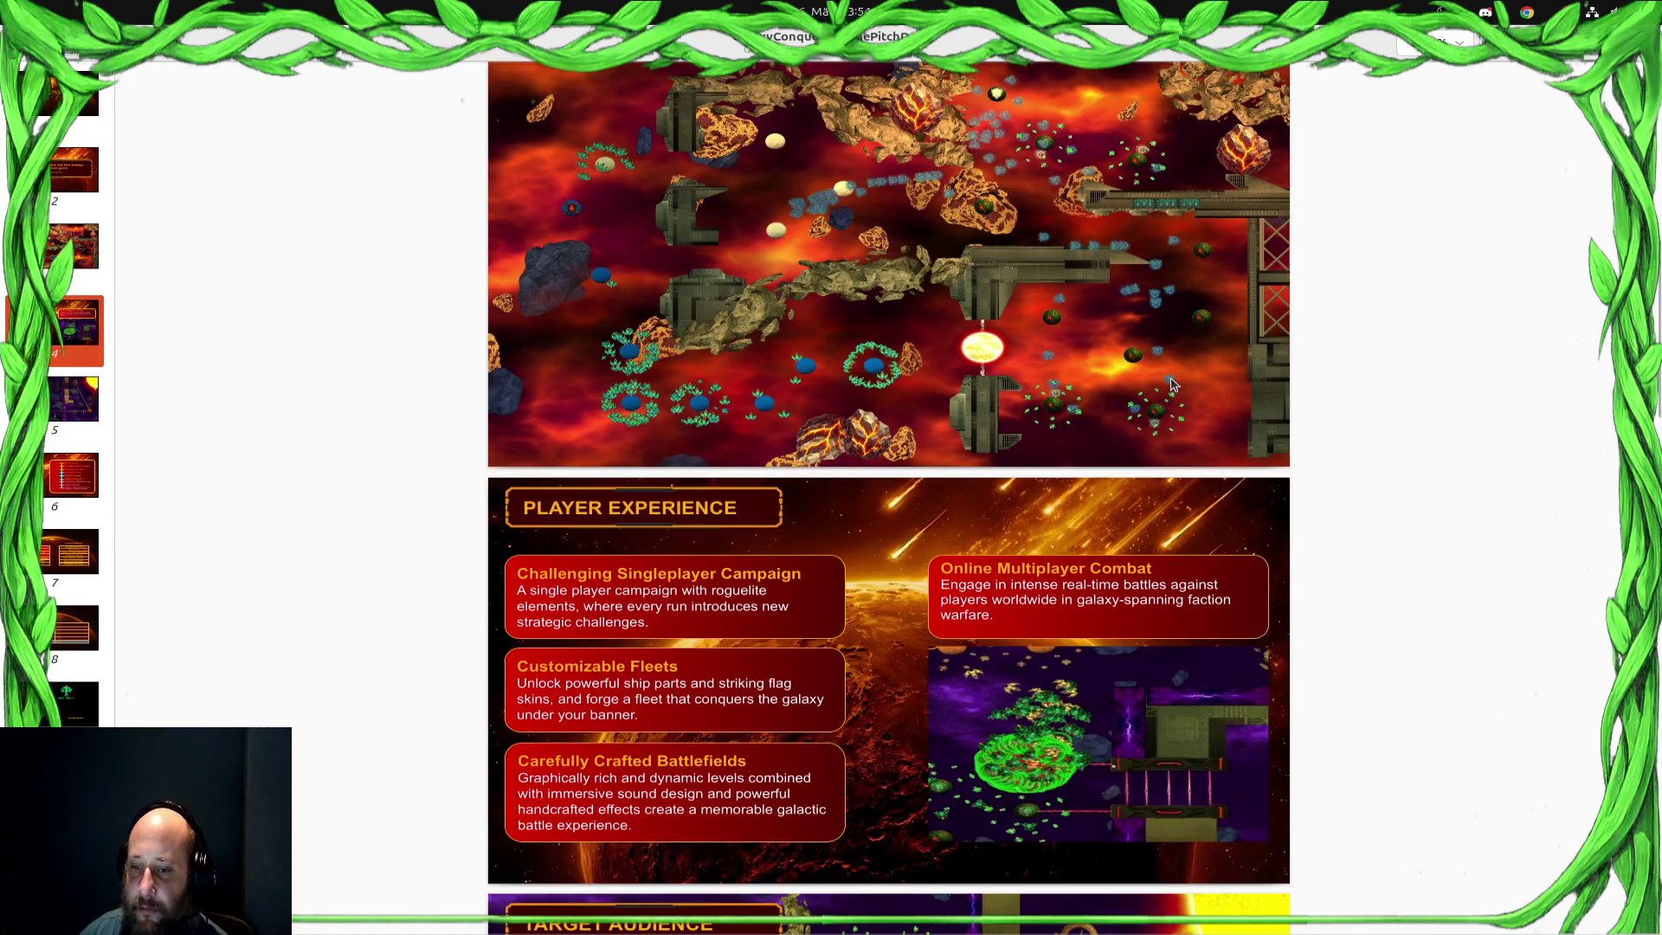
scroll(1170, 385, down, 2)
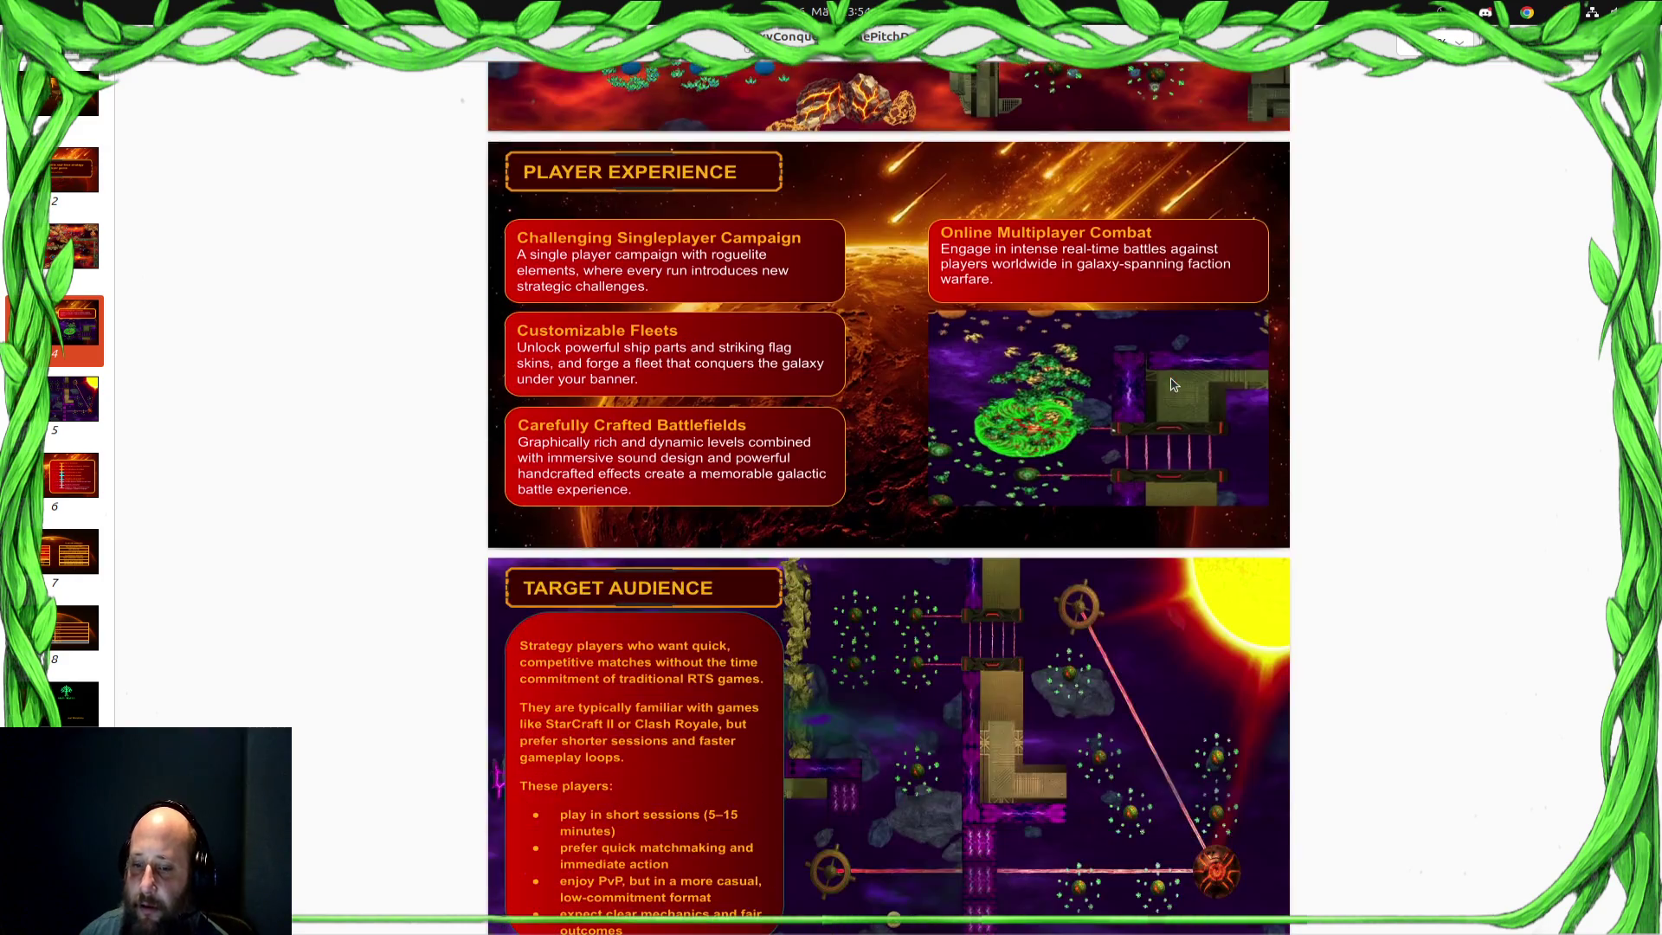
scroll(1170, 384, down, 2)
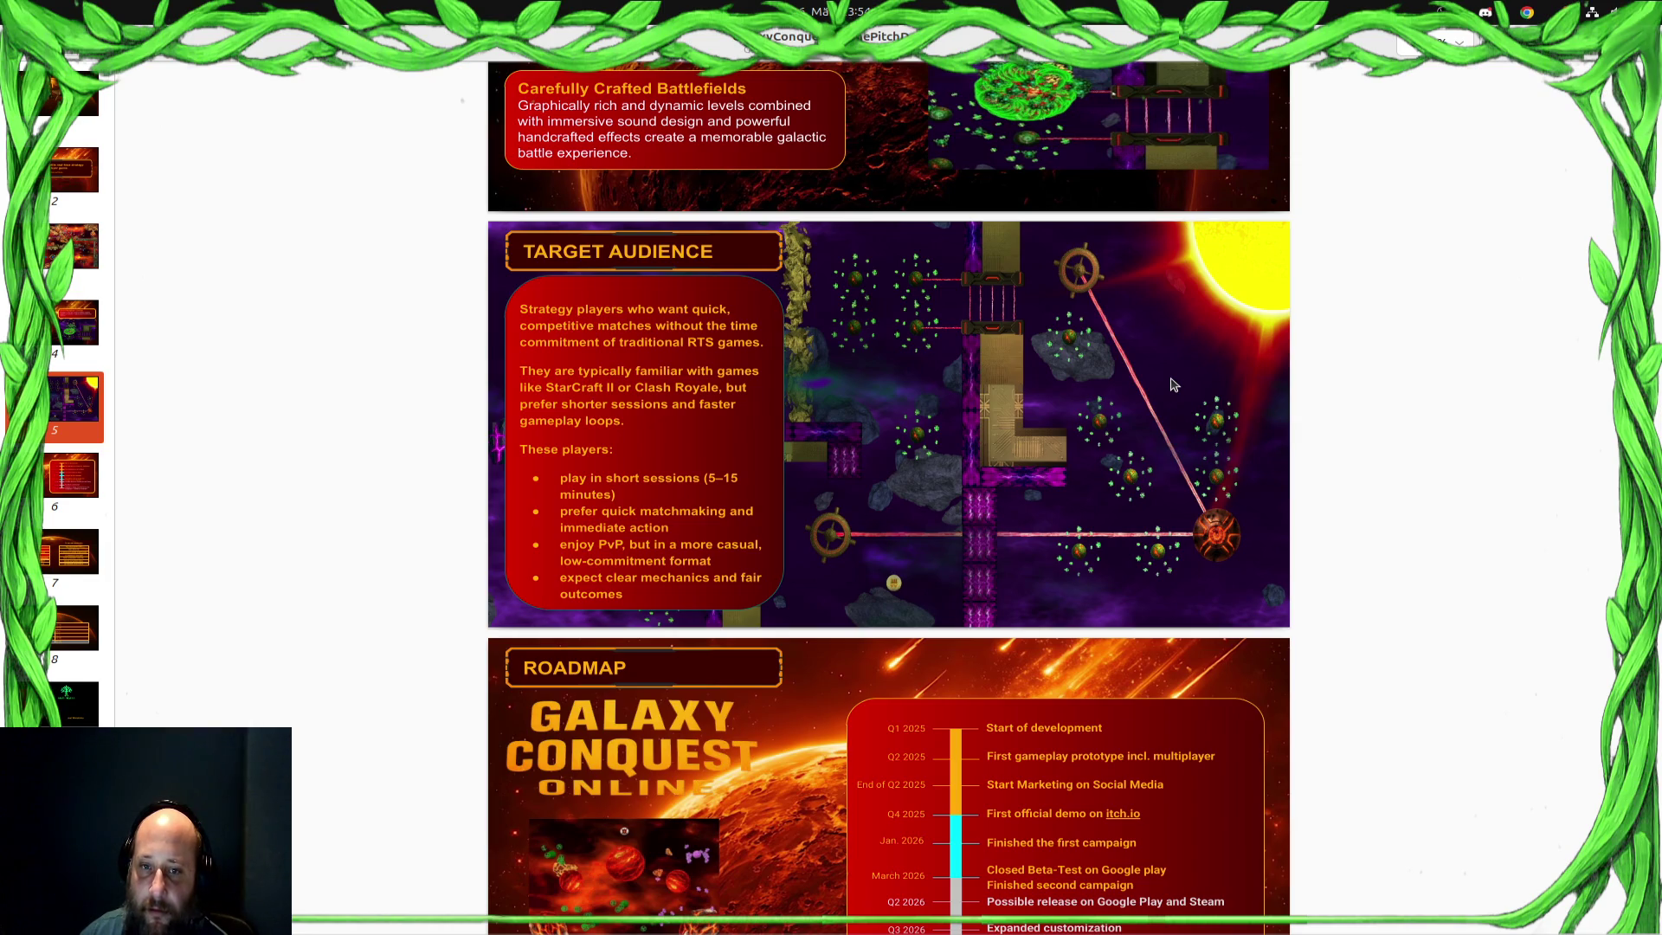
scroll(1170, 384, down, 2)
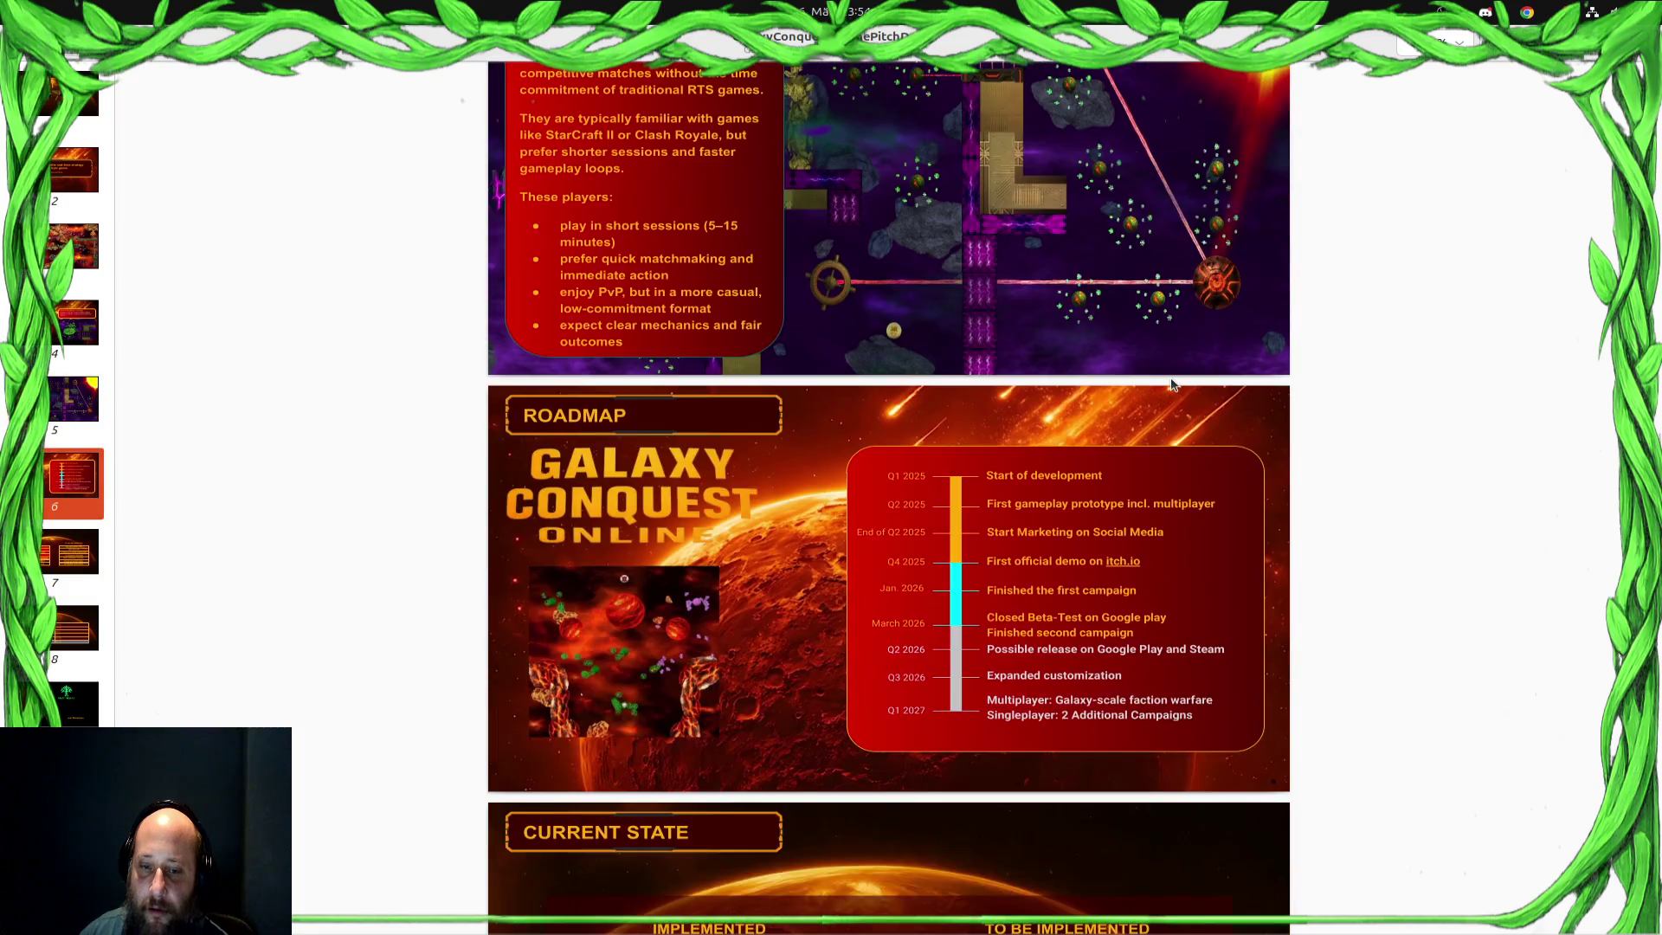
scroll(1169, 385, down, 1)
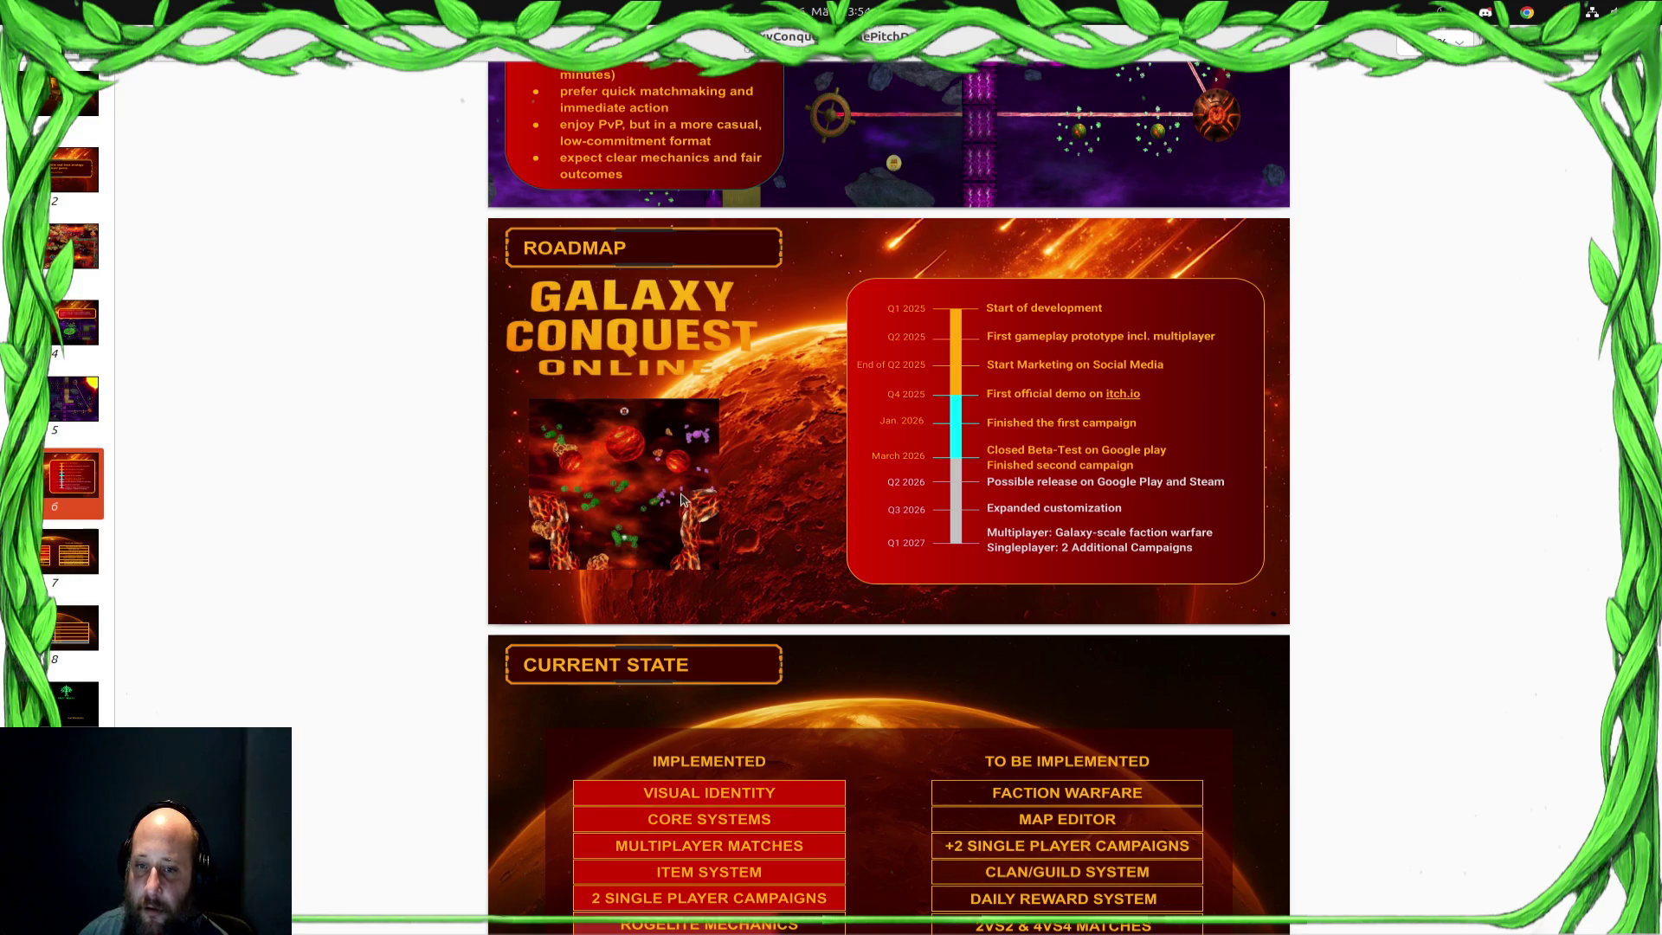
scroll(680, 498, up, 1)
scroll(675, 588, down, 2)
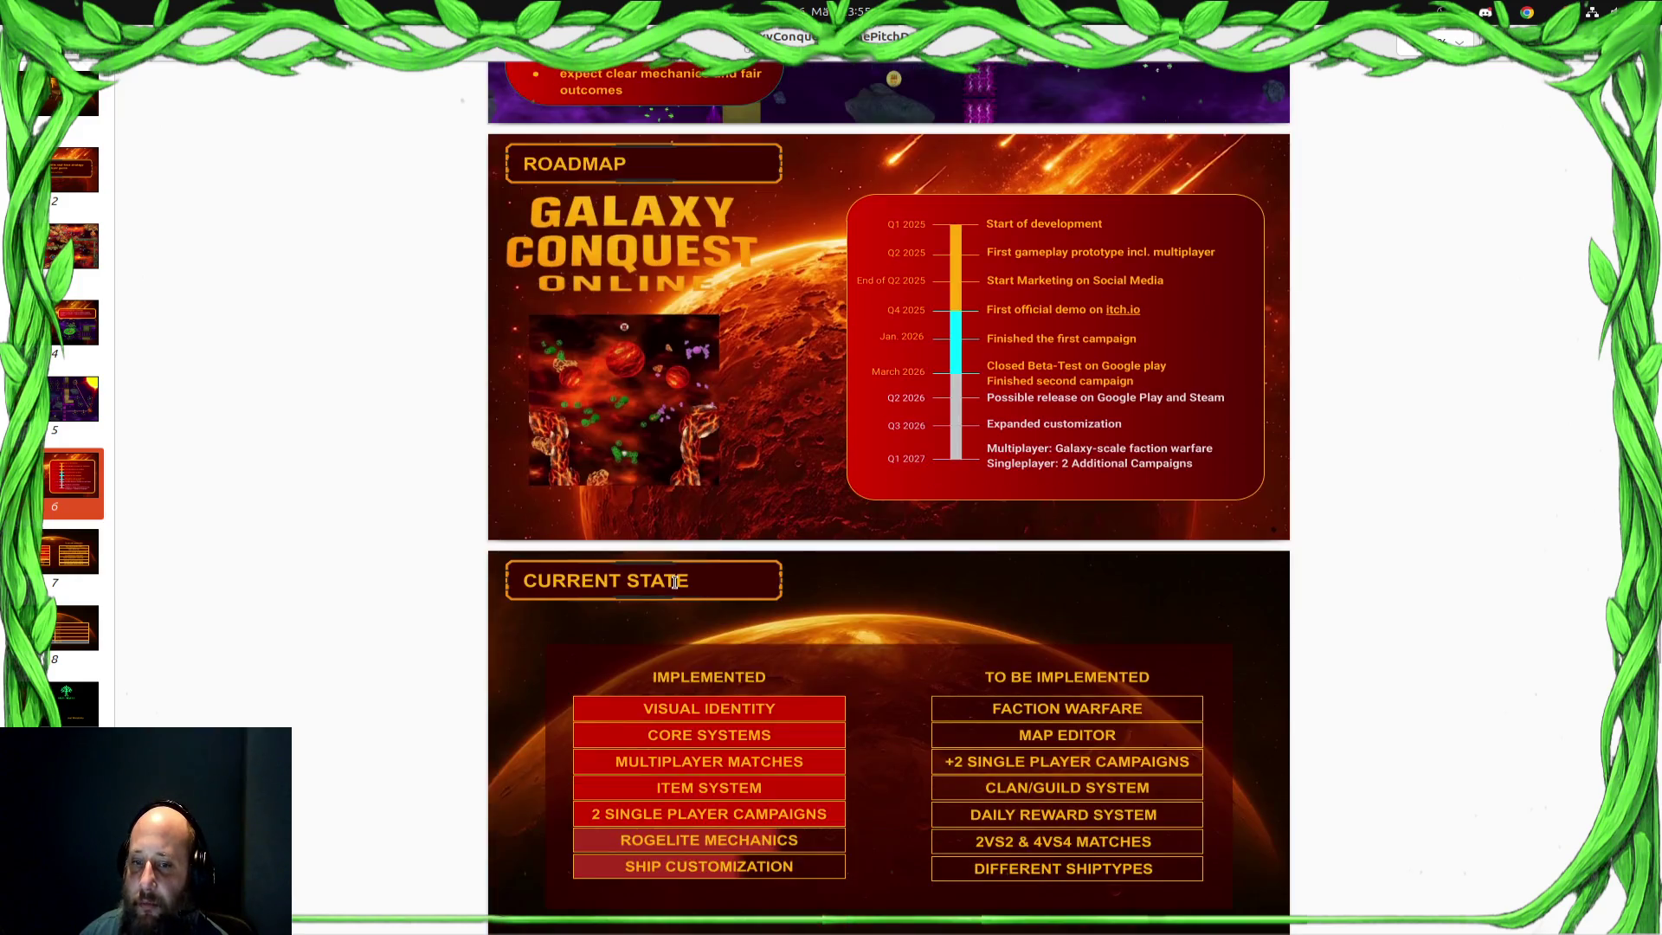
scroll(676, 589, down, 3)
scroll(675, 589, down, 5)
scroll(675, 589, up, 3)
scroll(676, 589, up, 2)
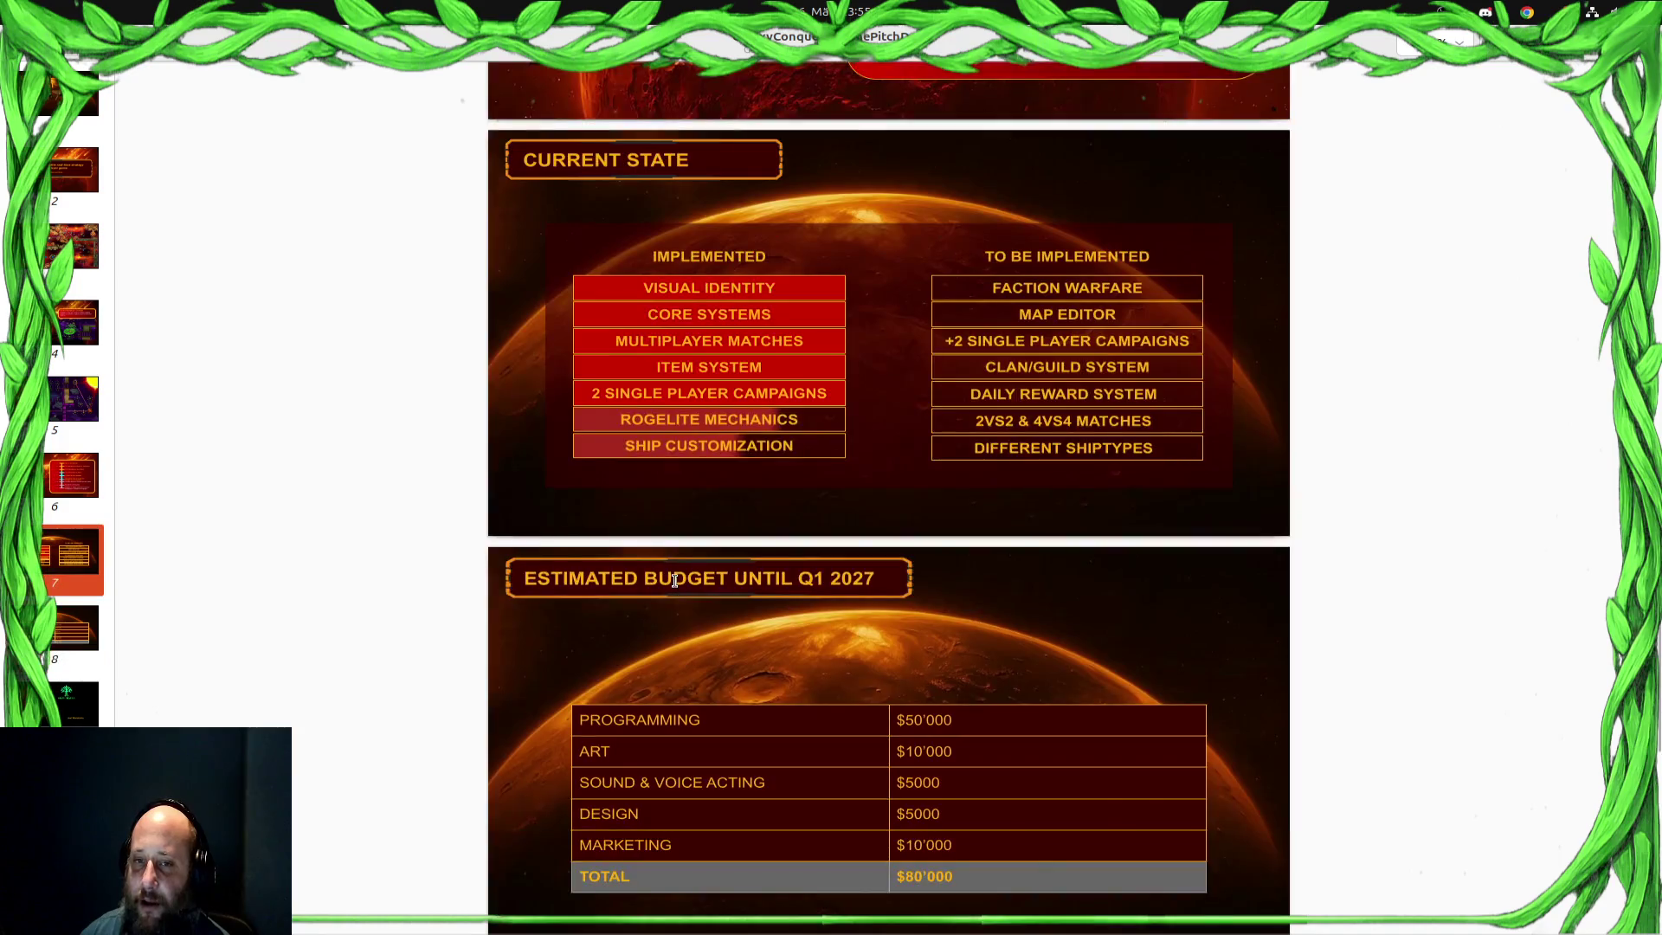
scroll(676, 588, up, 4)
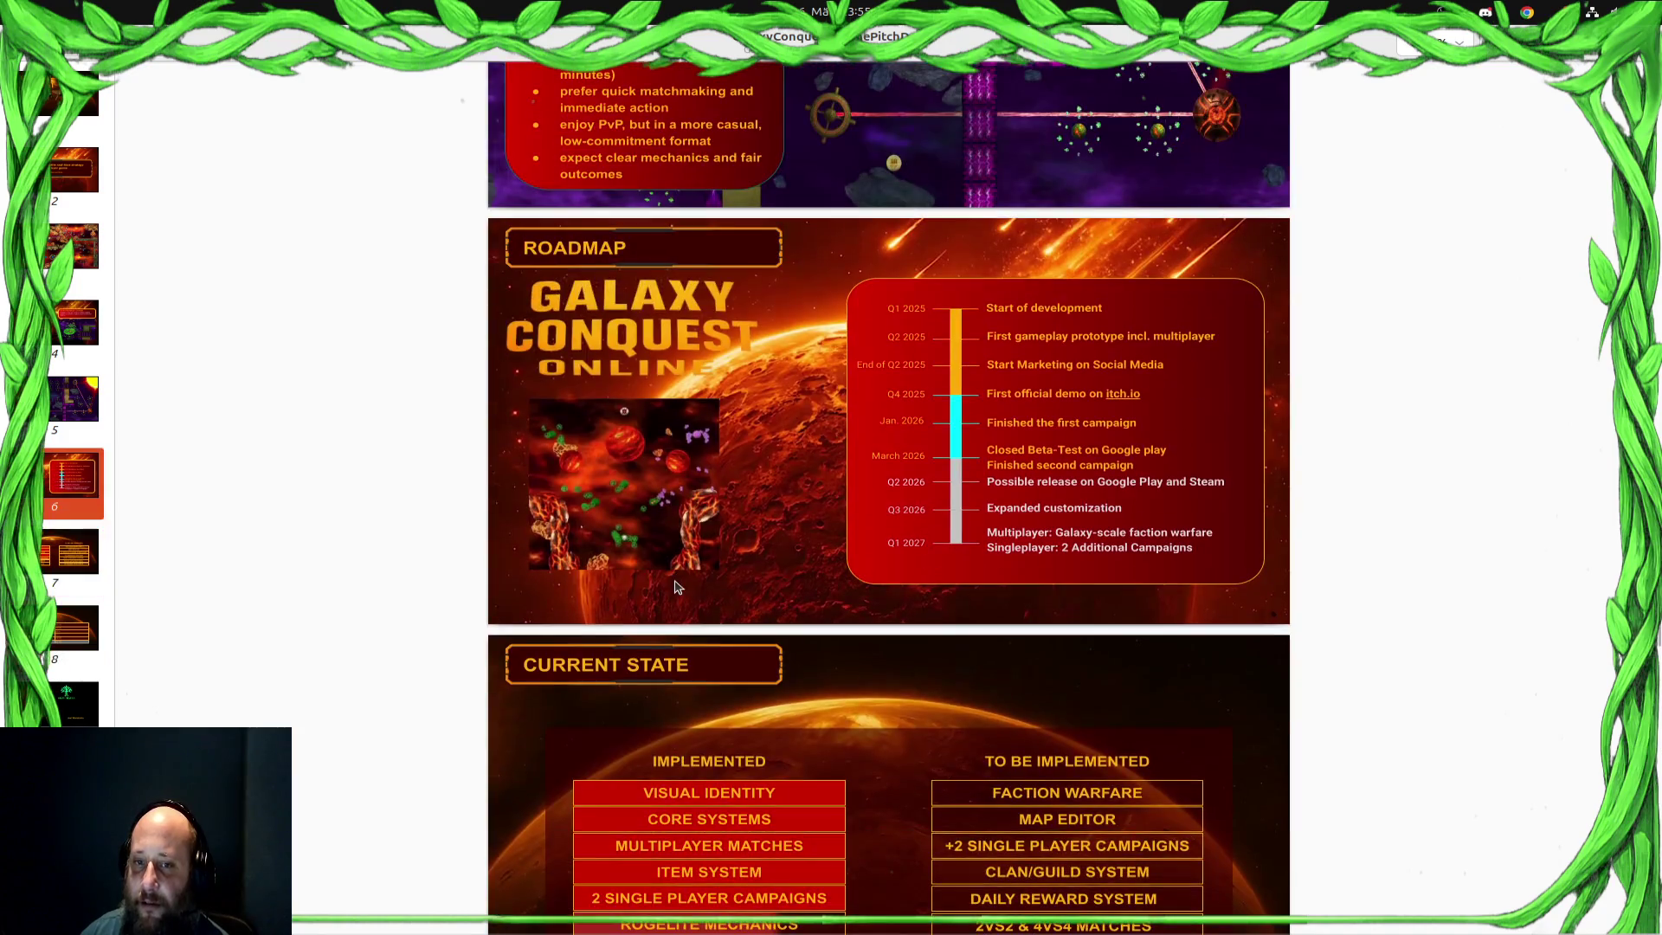
Scroll through the exported PDF pages to review the slides
right_click(593, 489)
drag(593, 488, 588, 467)
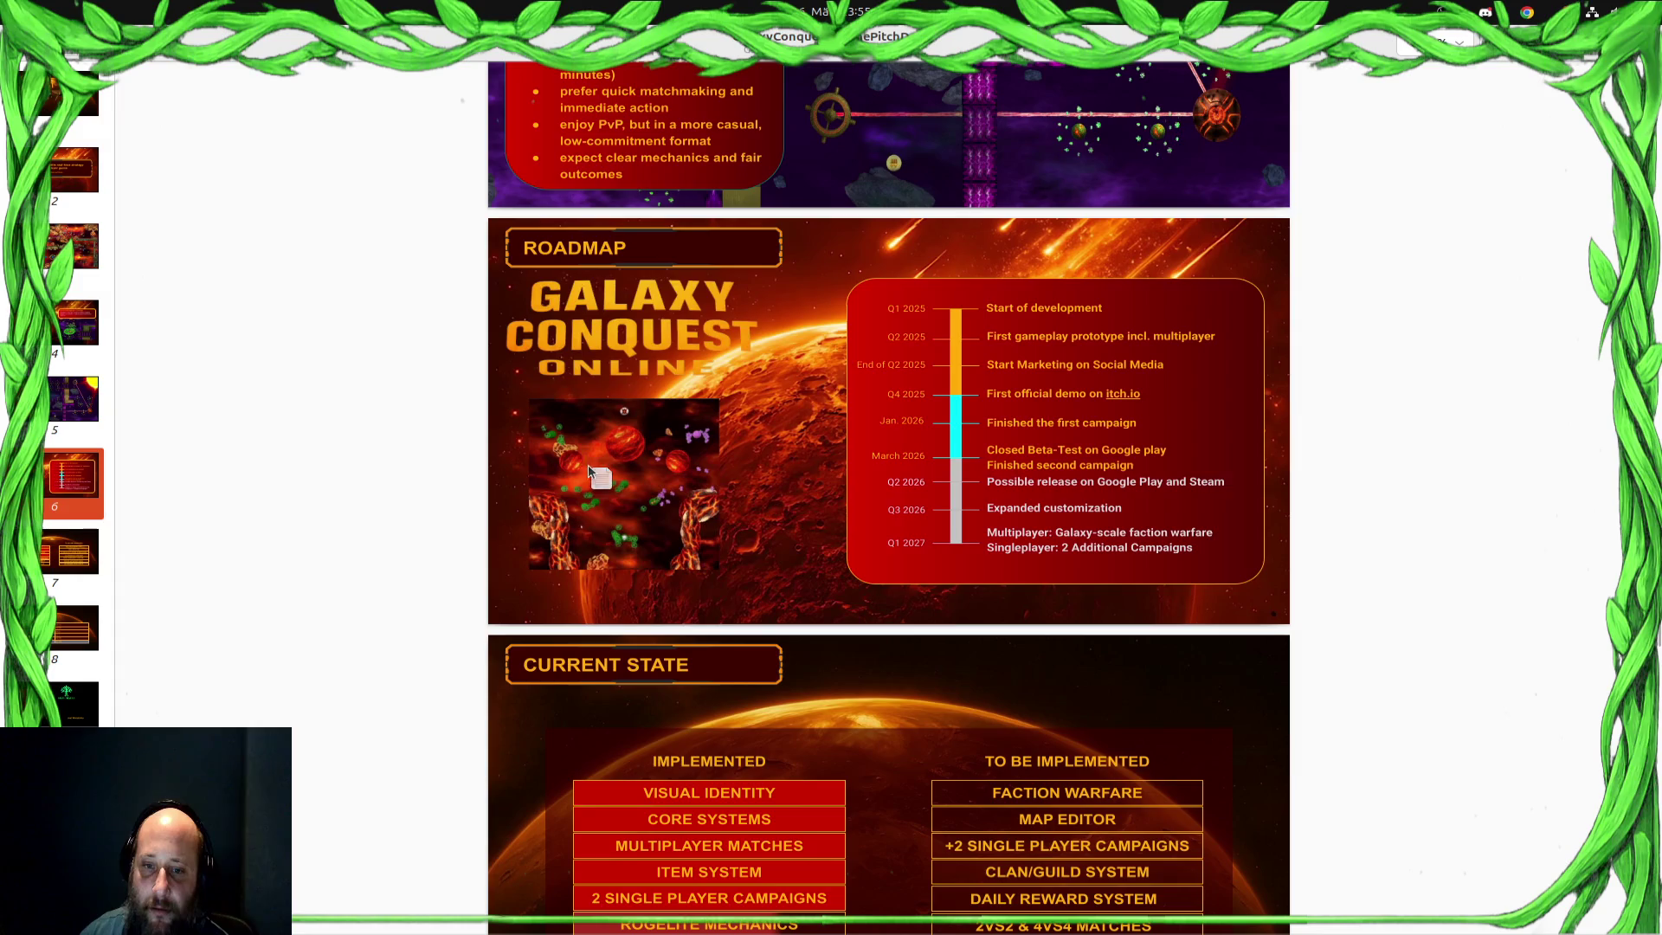
scroll(678, 405, up, 3)
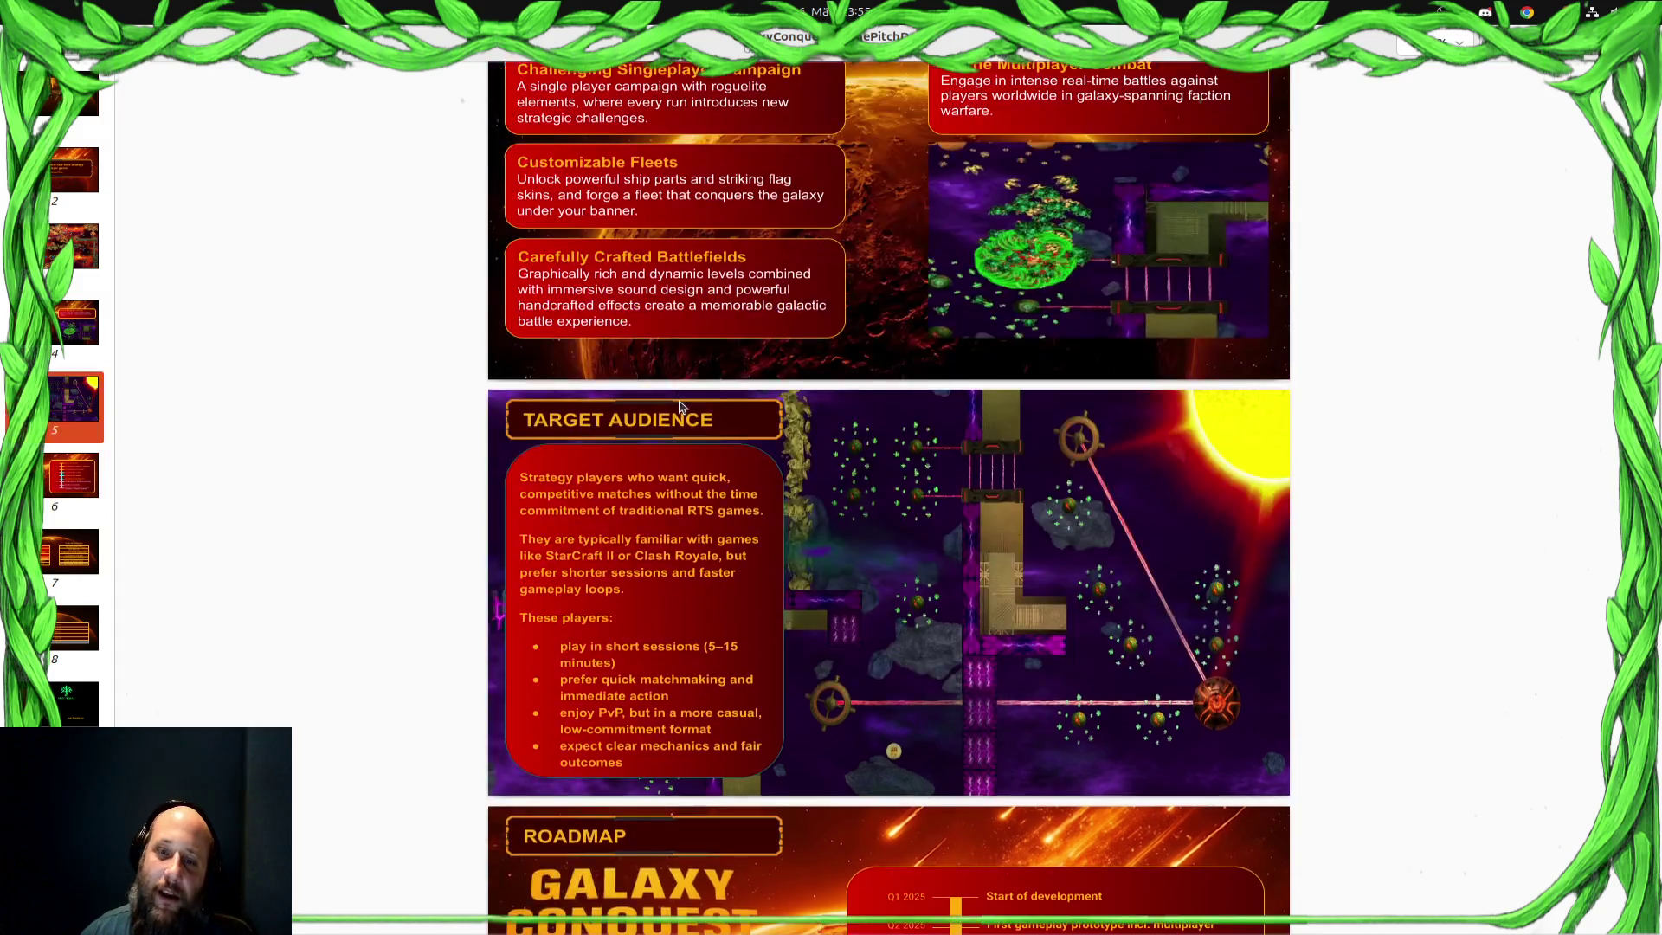
scroll(676, 407, up, 2)
scroll(675, 406, up, 5)
scroll(672, 408, up, 2)
scroll(668, 409, down, 3)
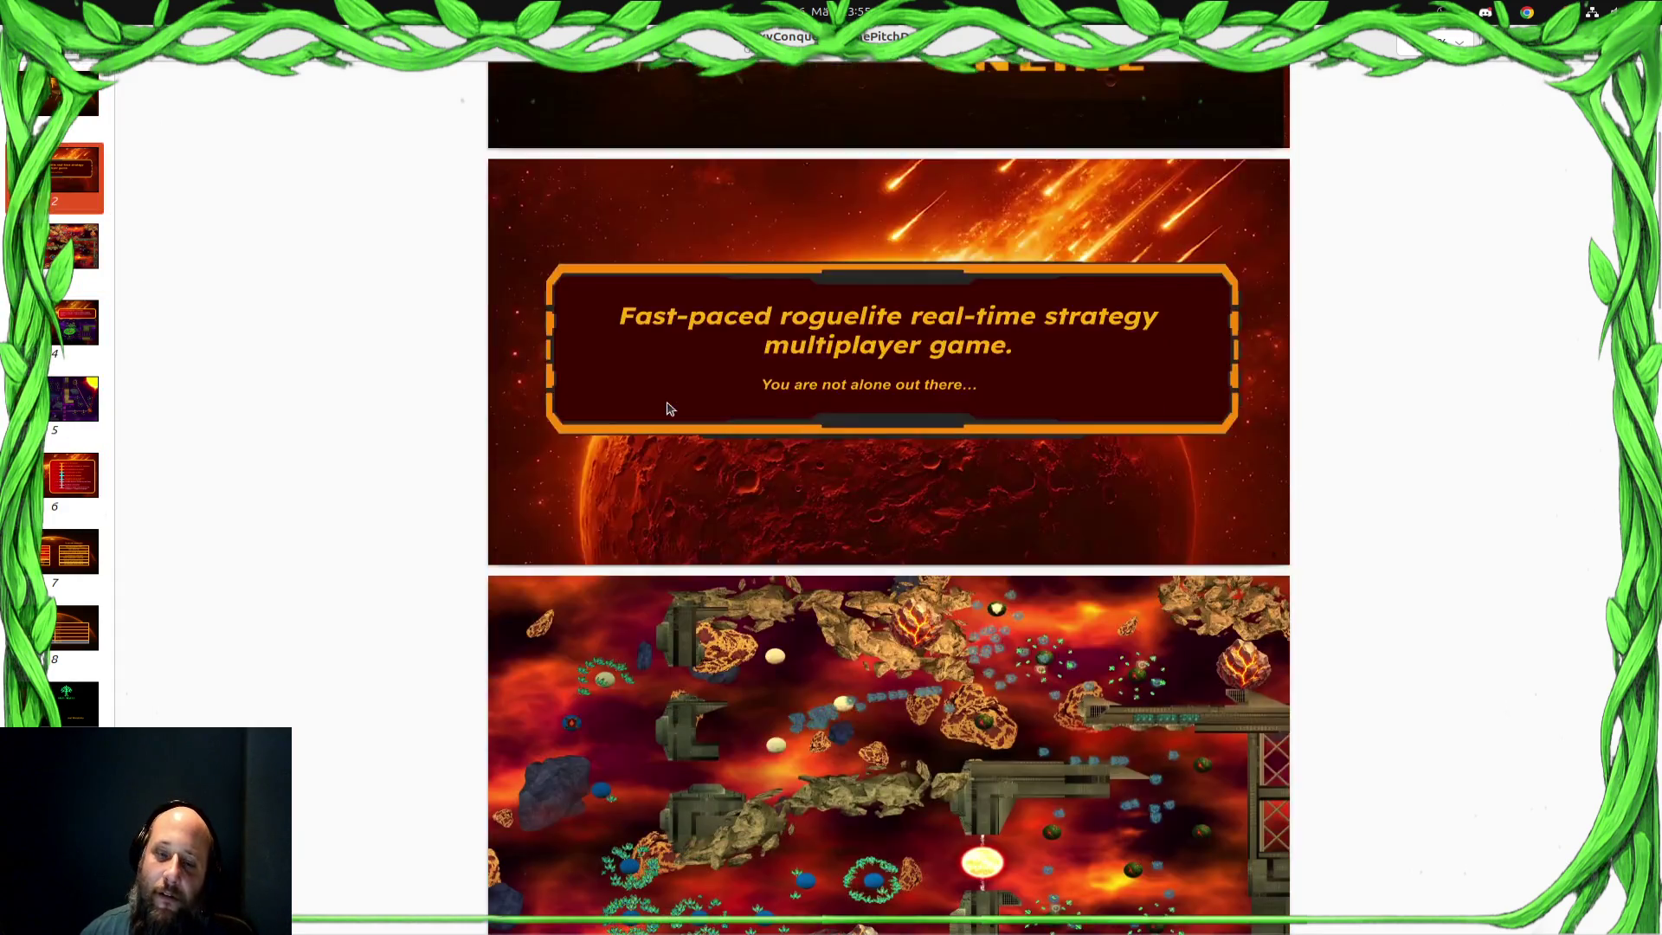
scroll(666, 409, down, 3)
scroll(666, 409, down, 2)
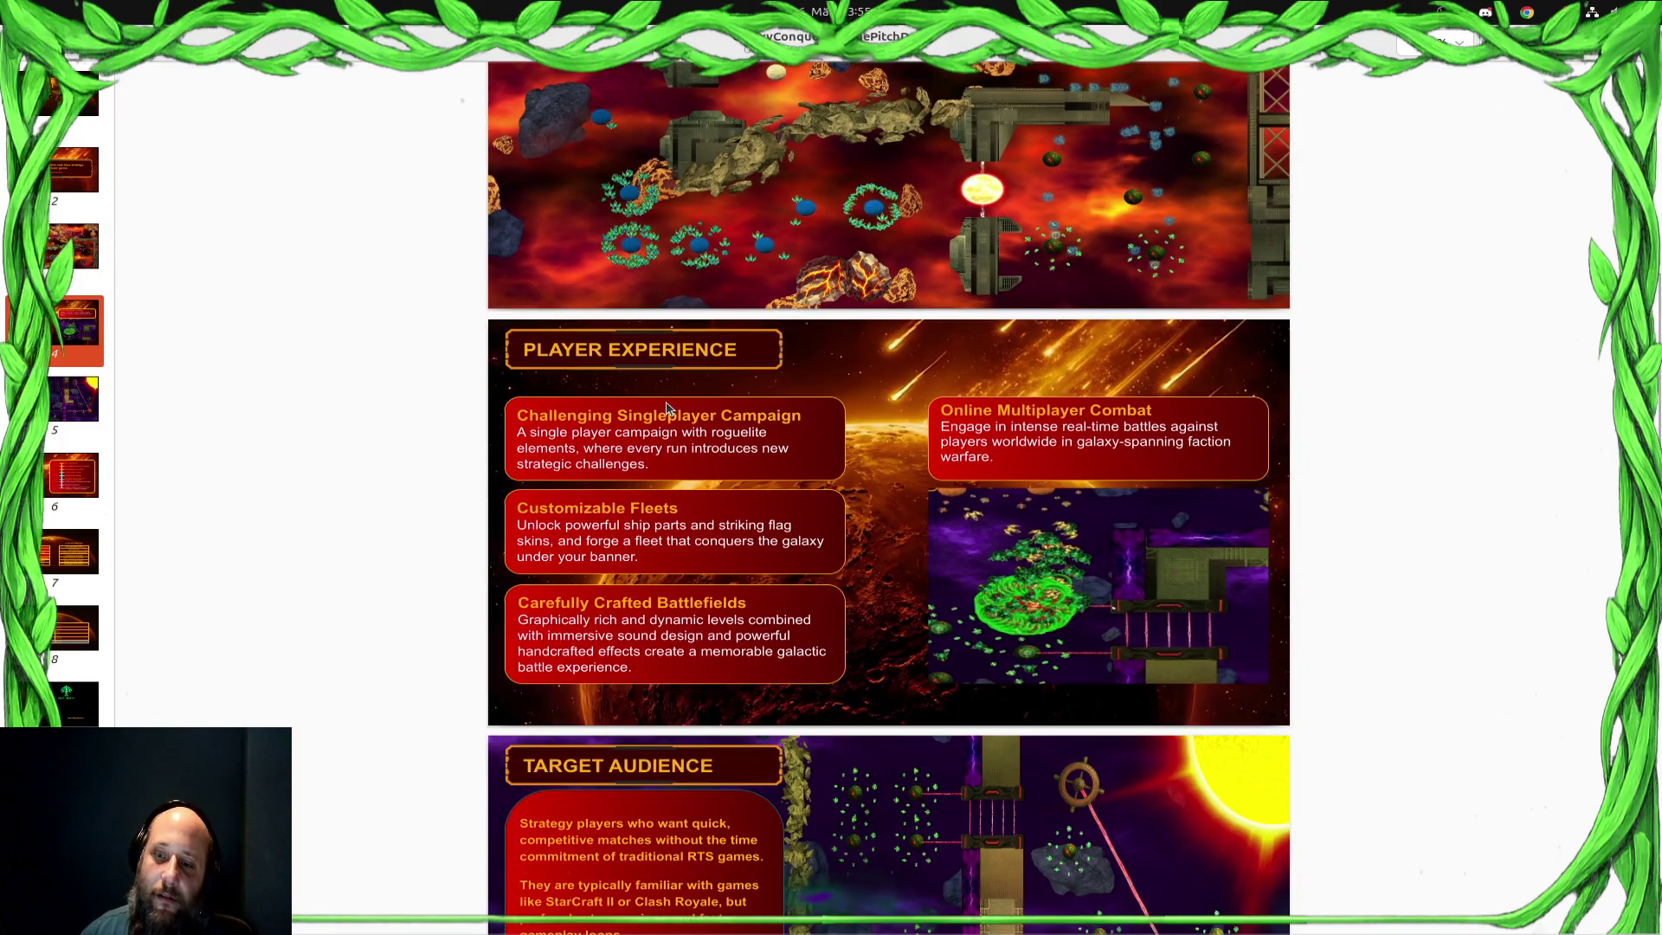
scroll(666, 406, down, 2)
scroll(666, 407, up, 1)
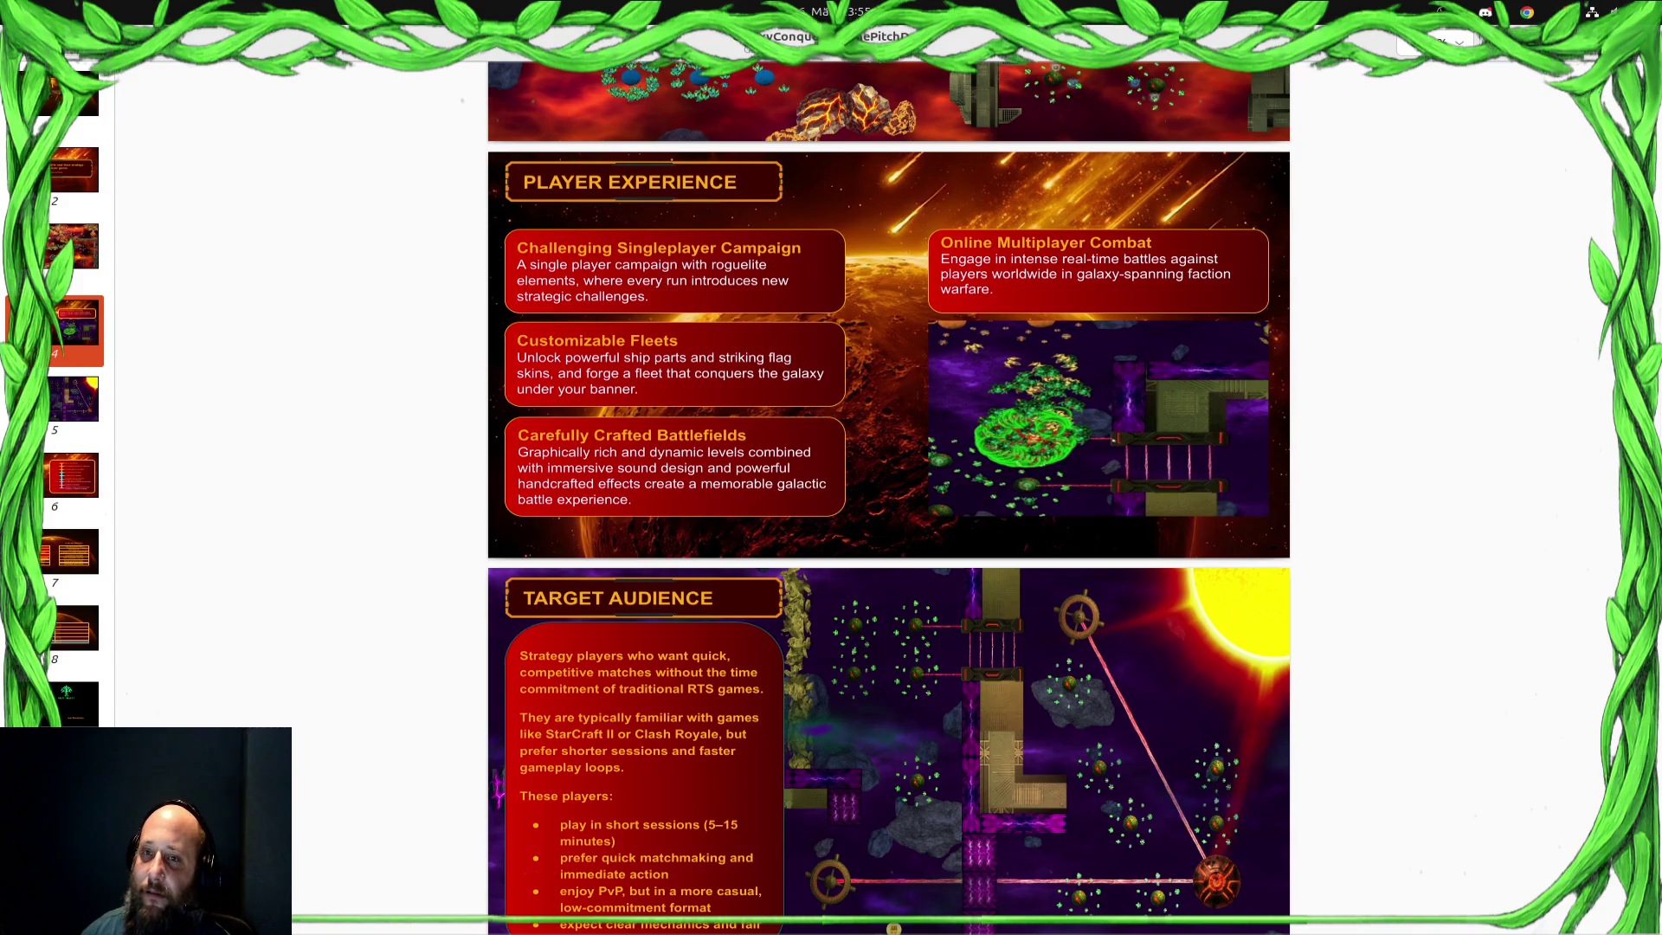
Return to the slide editor and browse the filmstrip to the Roadmap slide
key(Escape)
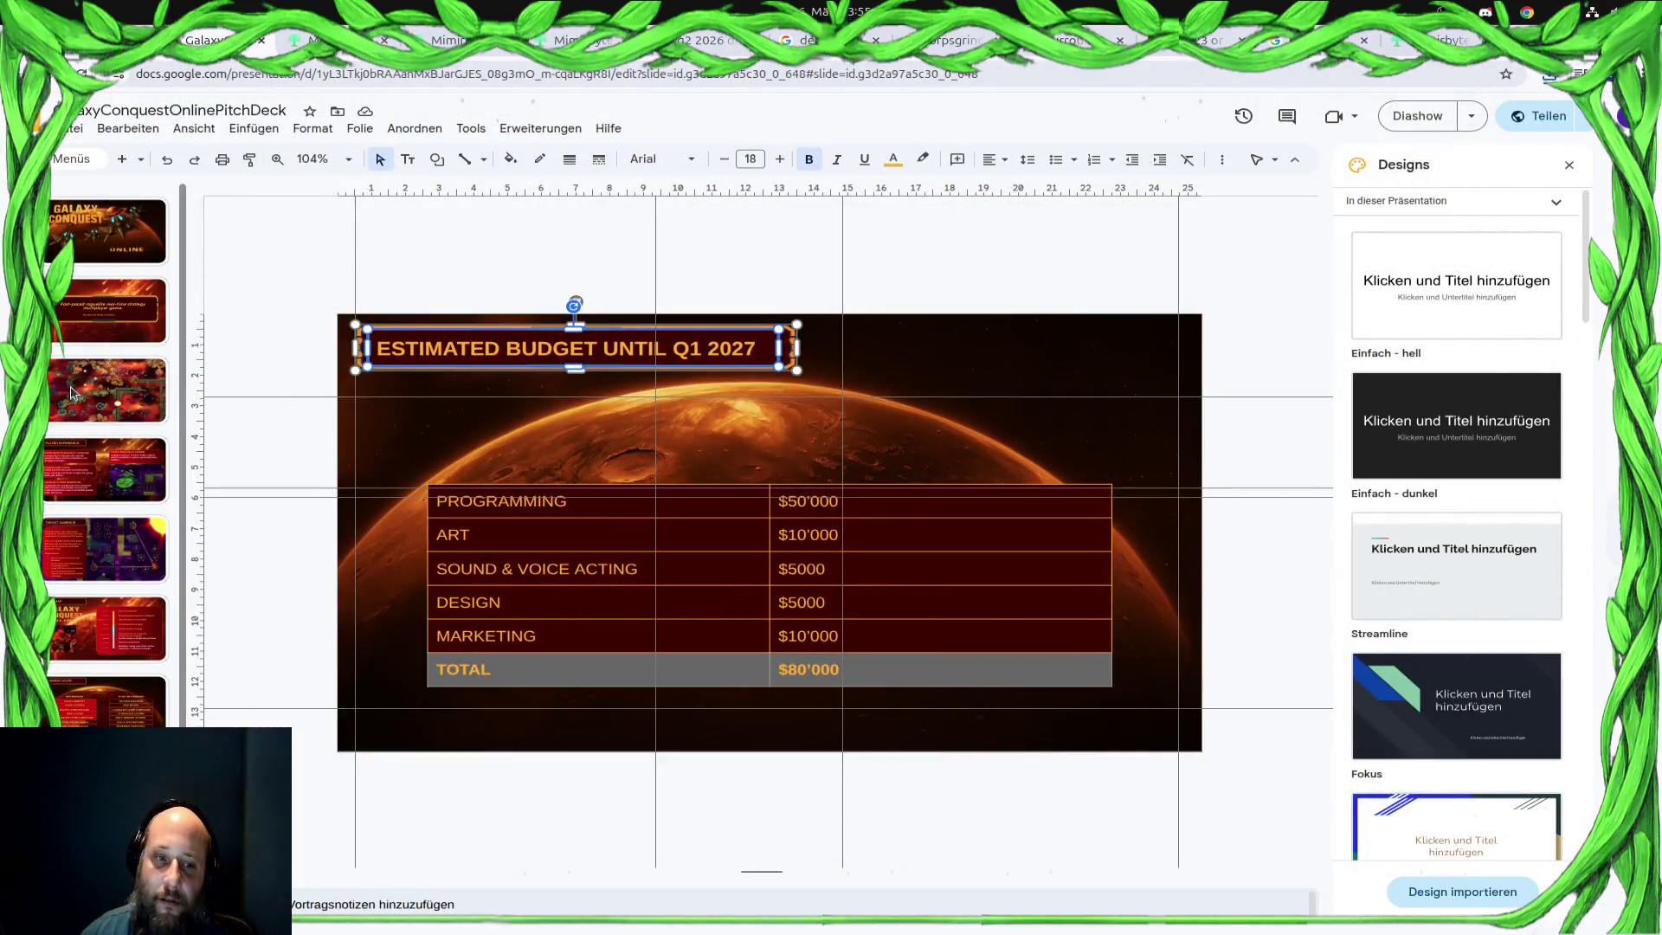
click(75, 392)
click(155, 348)
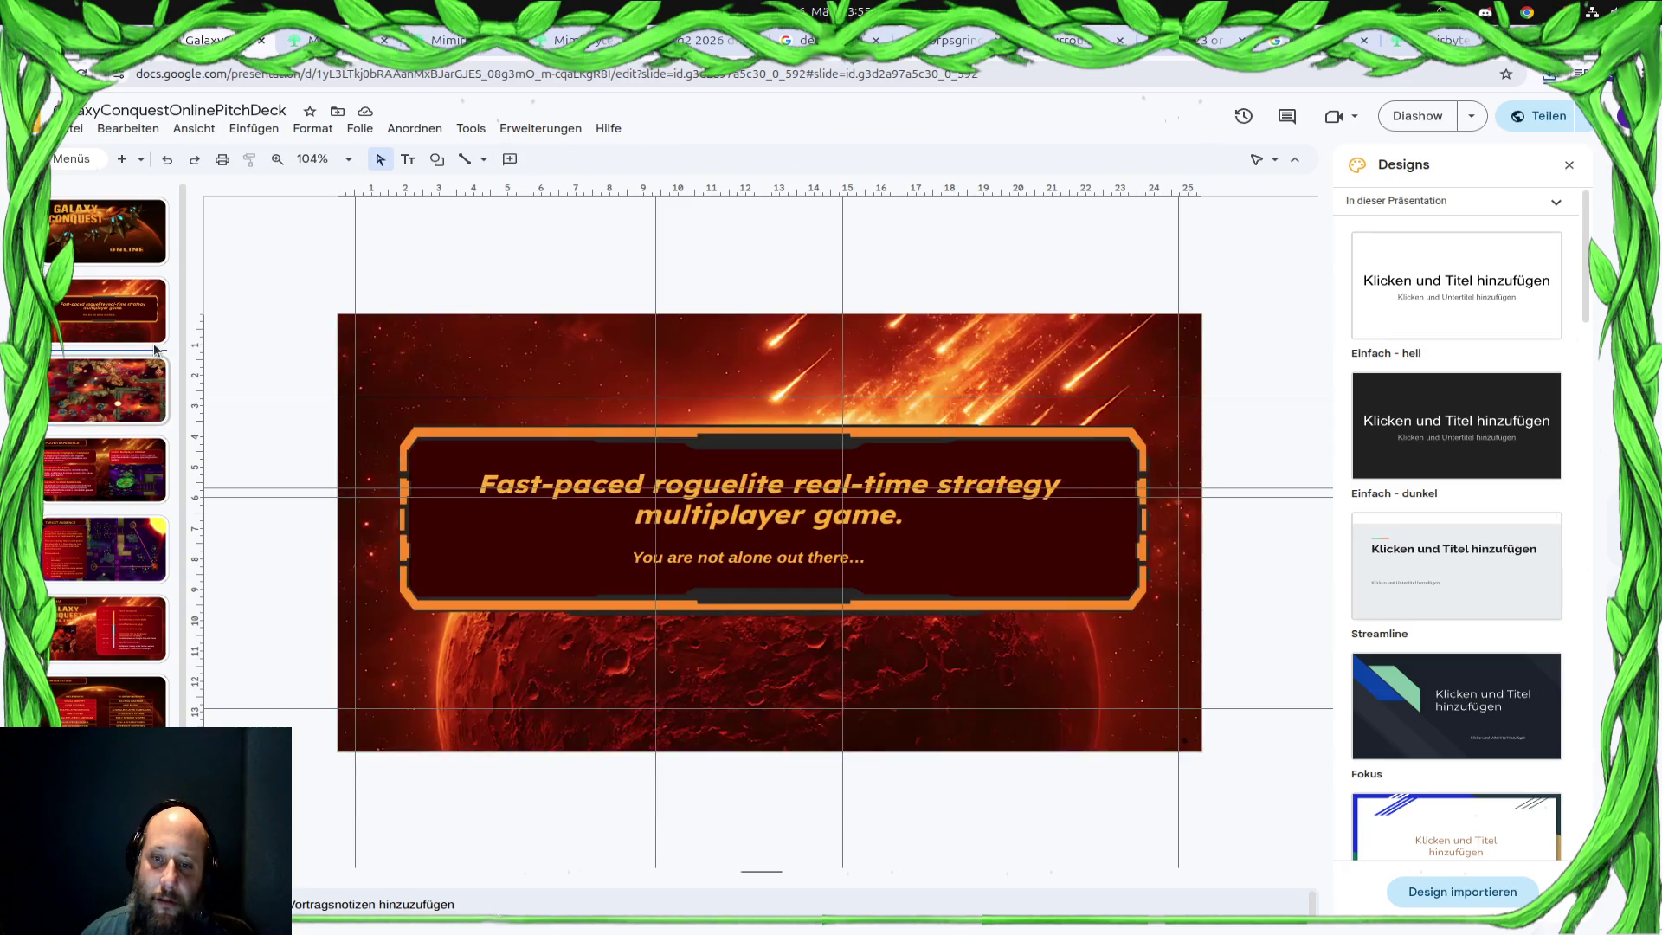
click(149, 567)
click(131, 637)
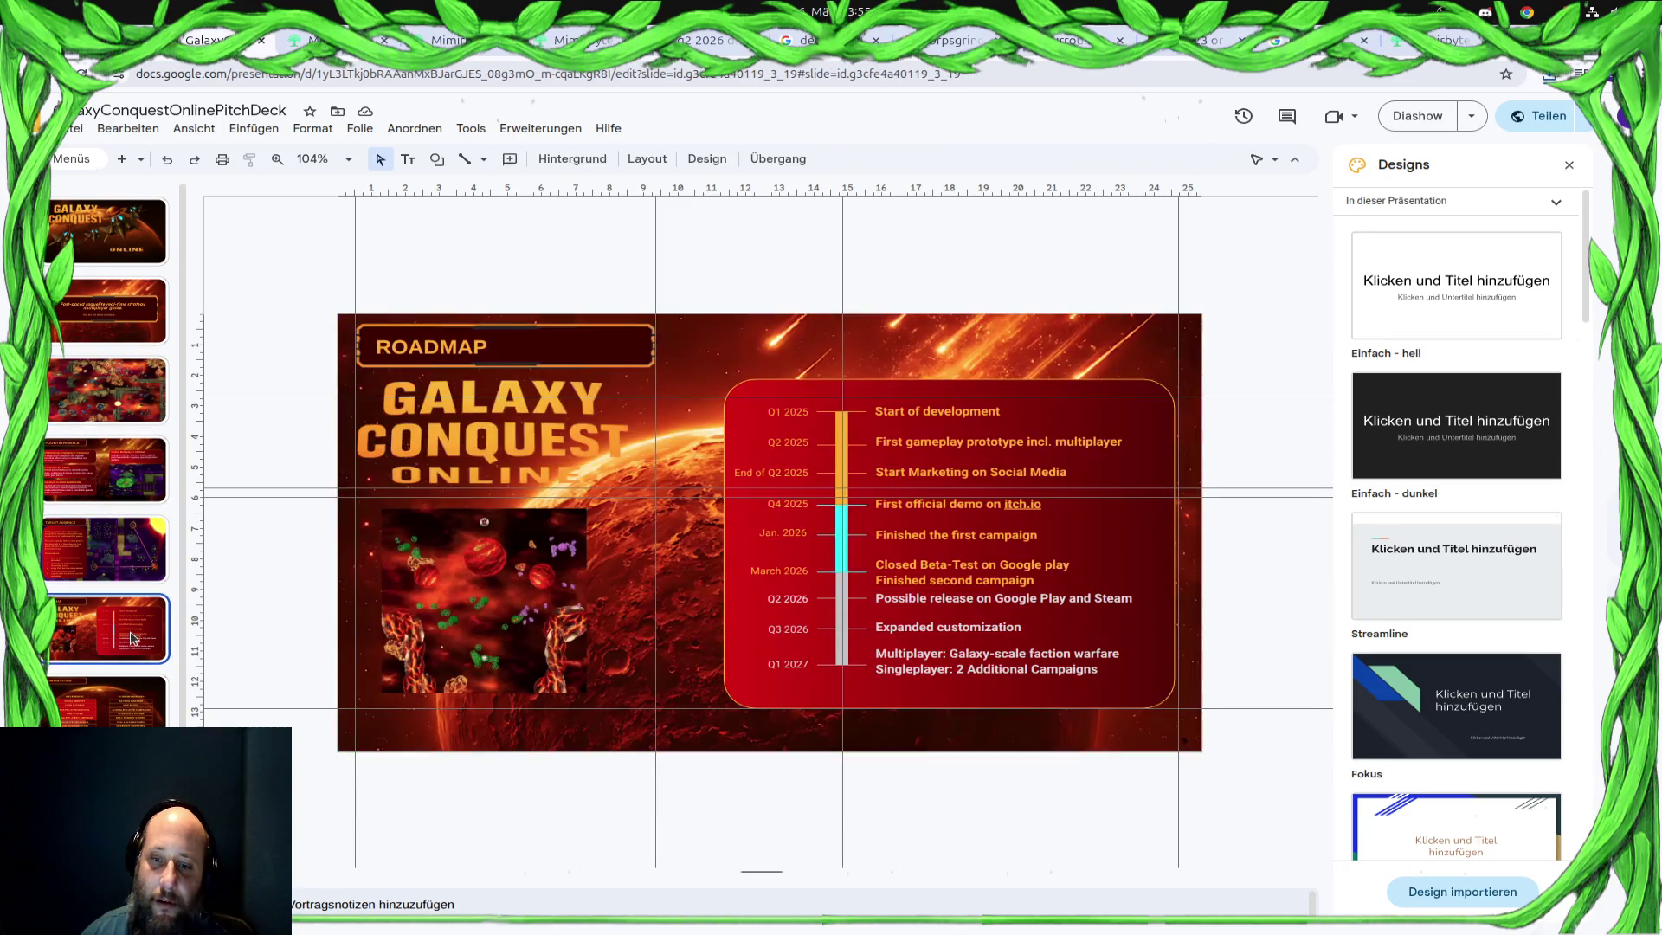
click(135, 707)
click(135, 656)
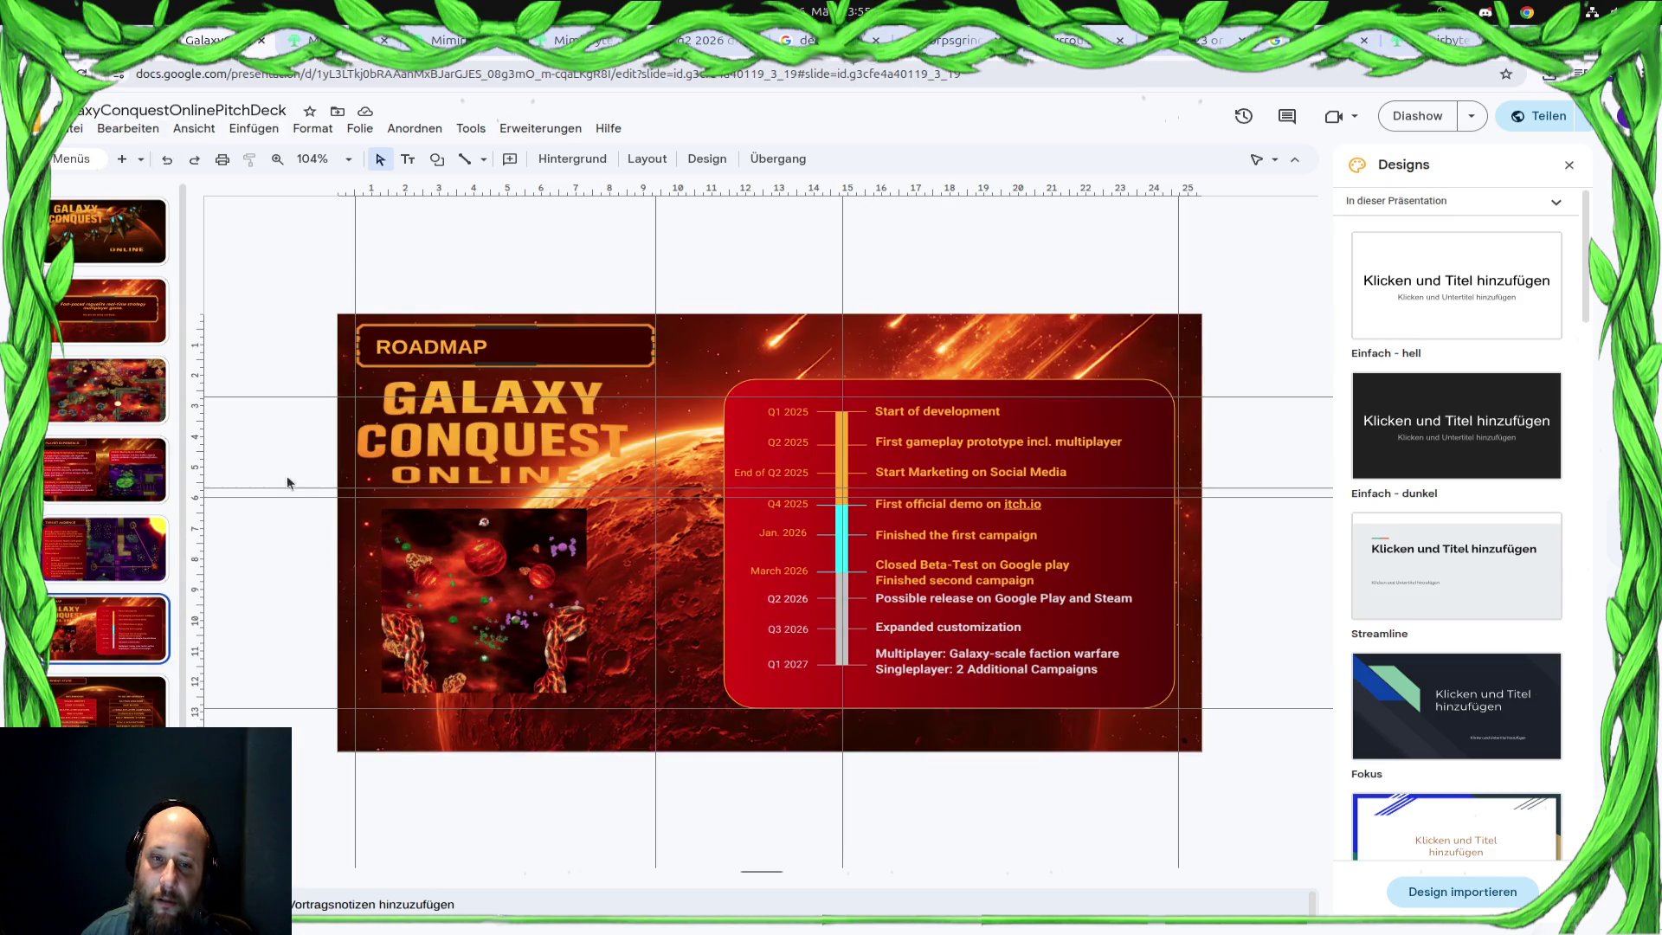
Drag every vertical and horizontal guide off the canvas onto the ruler to delete them
drag(401, 187, 389, 189)
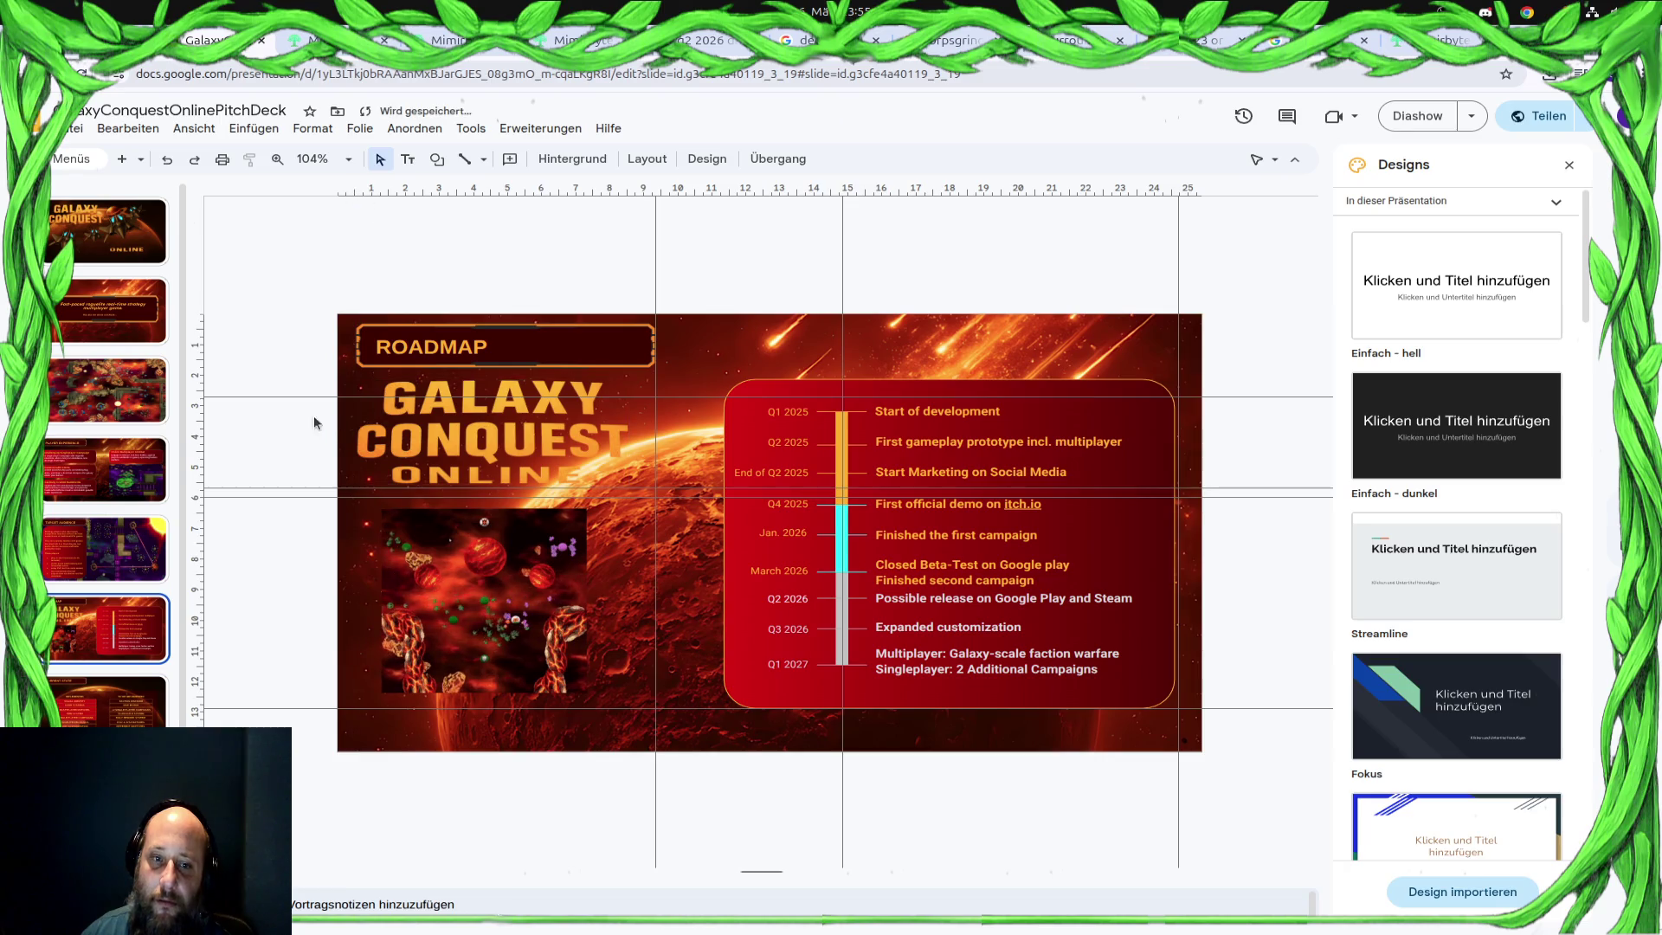
drag(292, 396, 361, 76)
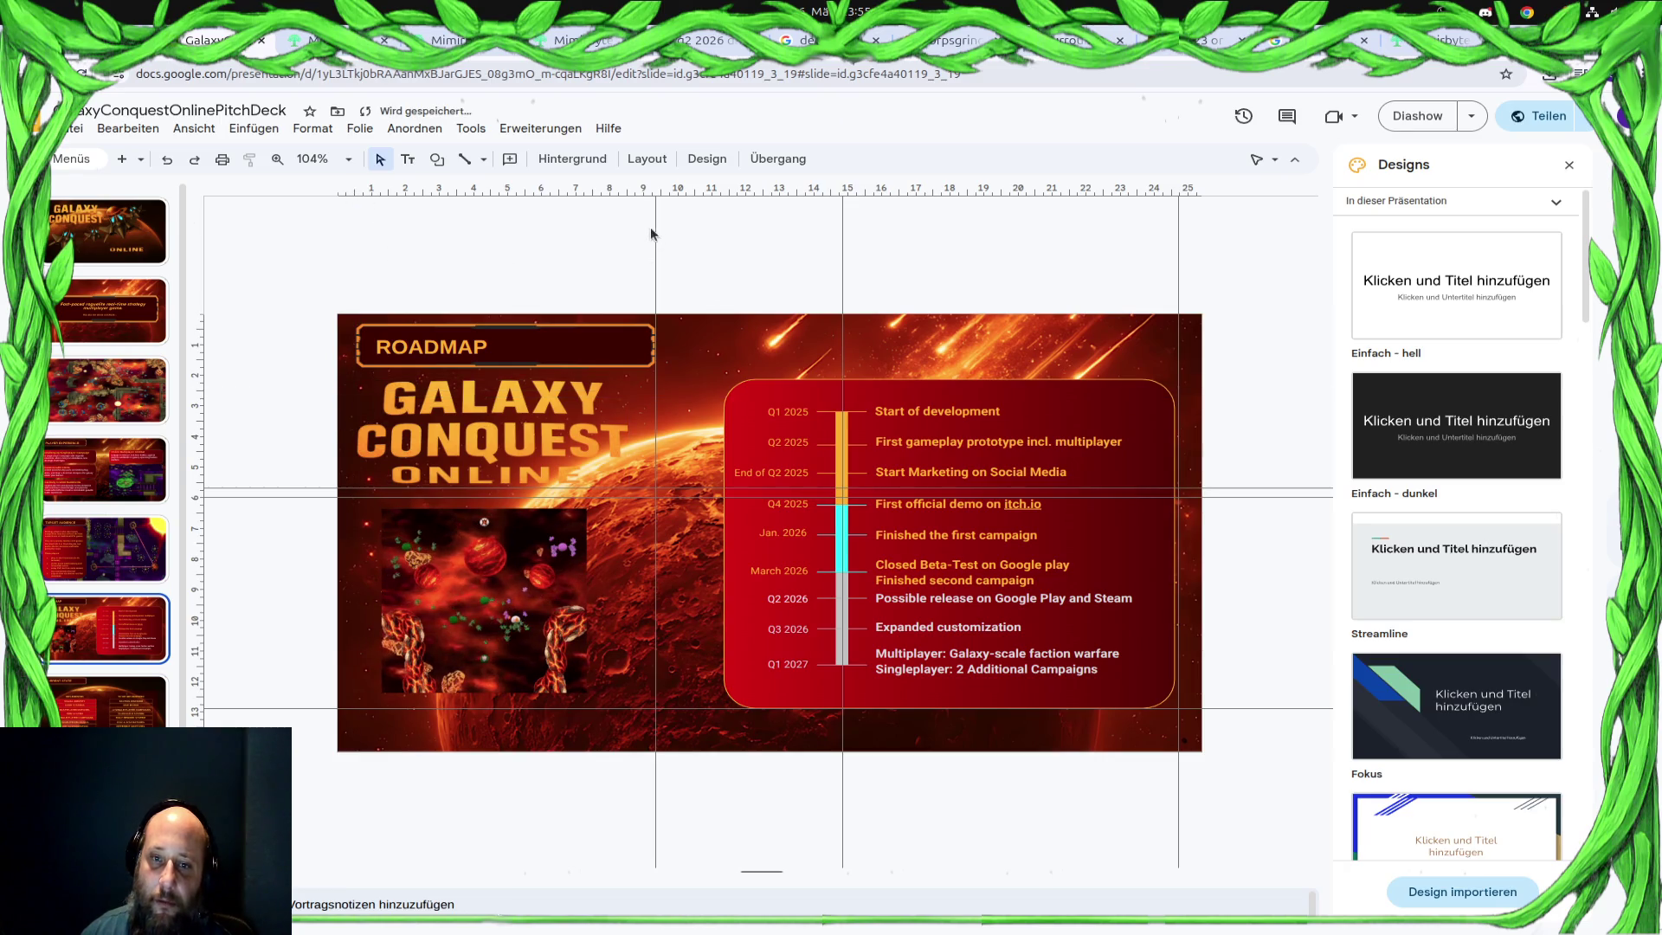
drag(654, 227, 655, 185)
drag(843, 242, 843, 186)
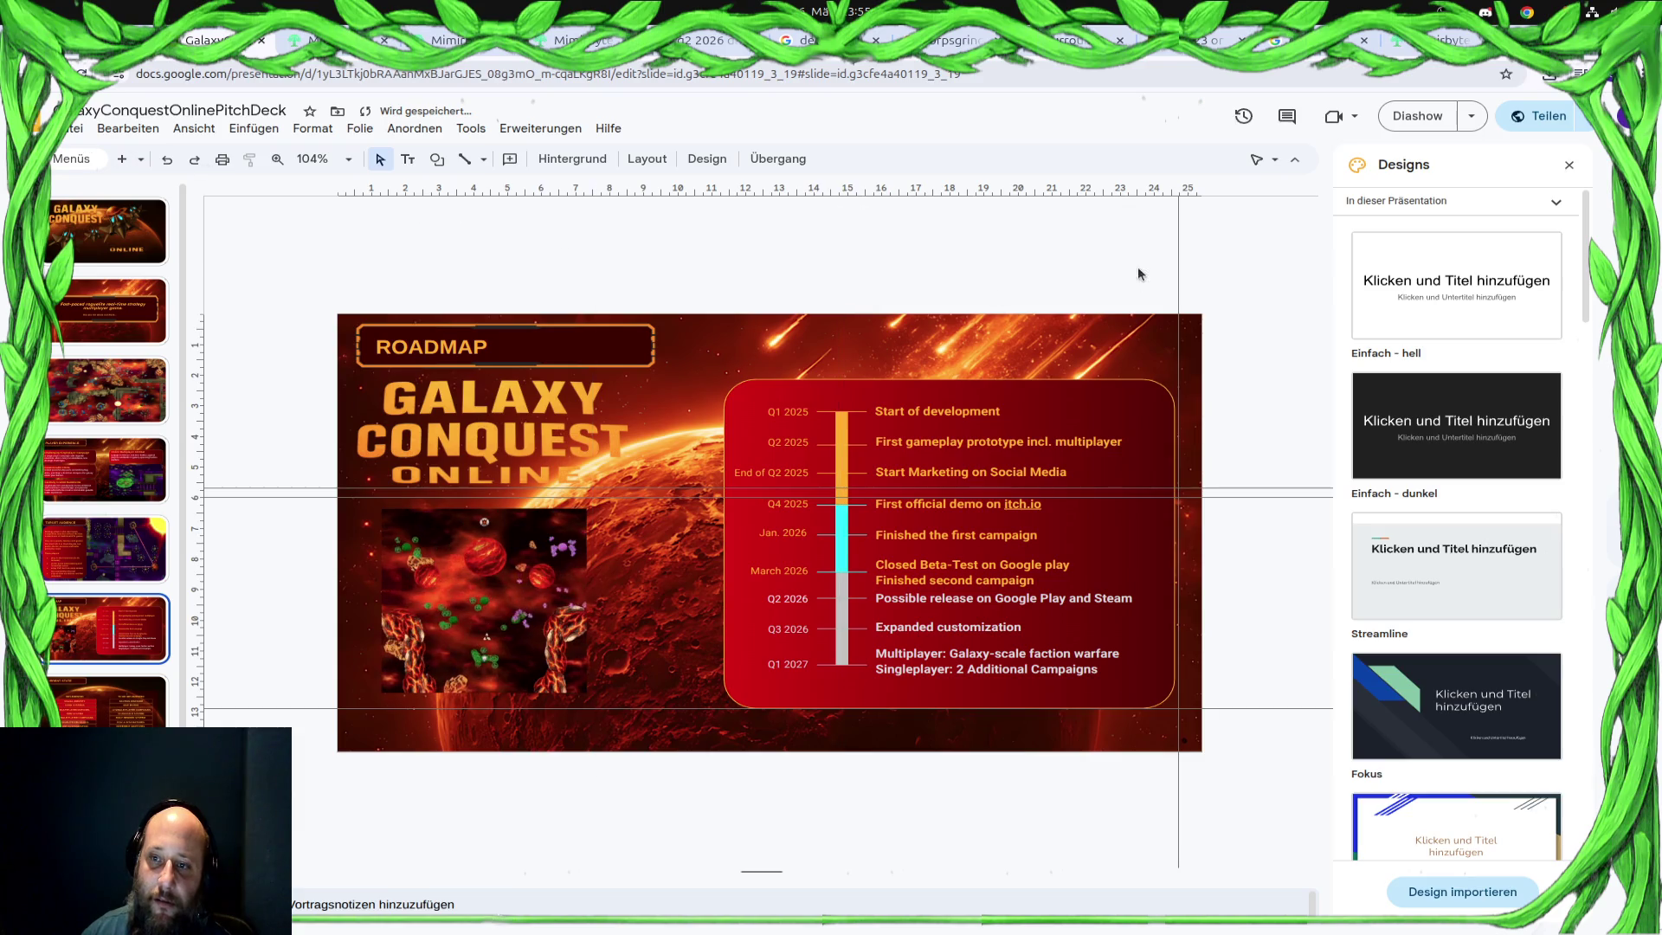
drag(1177, 248, 1178, 186)
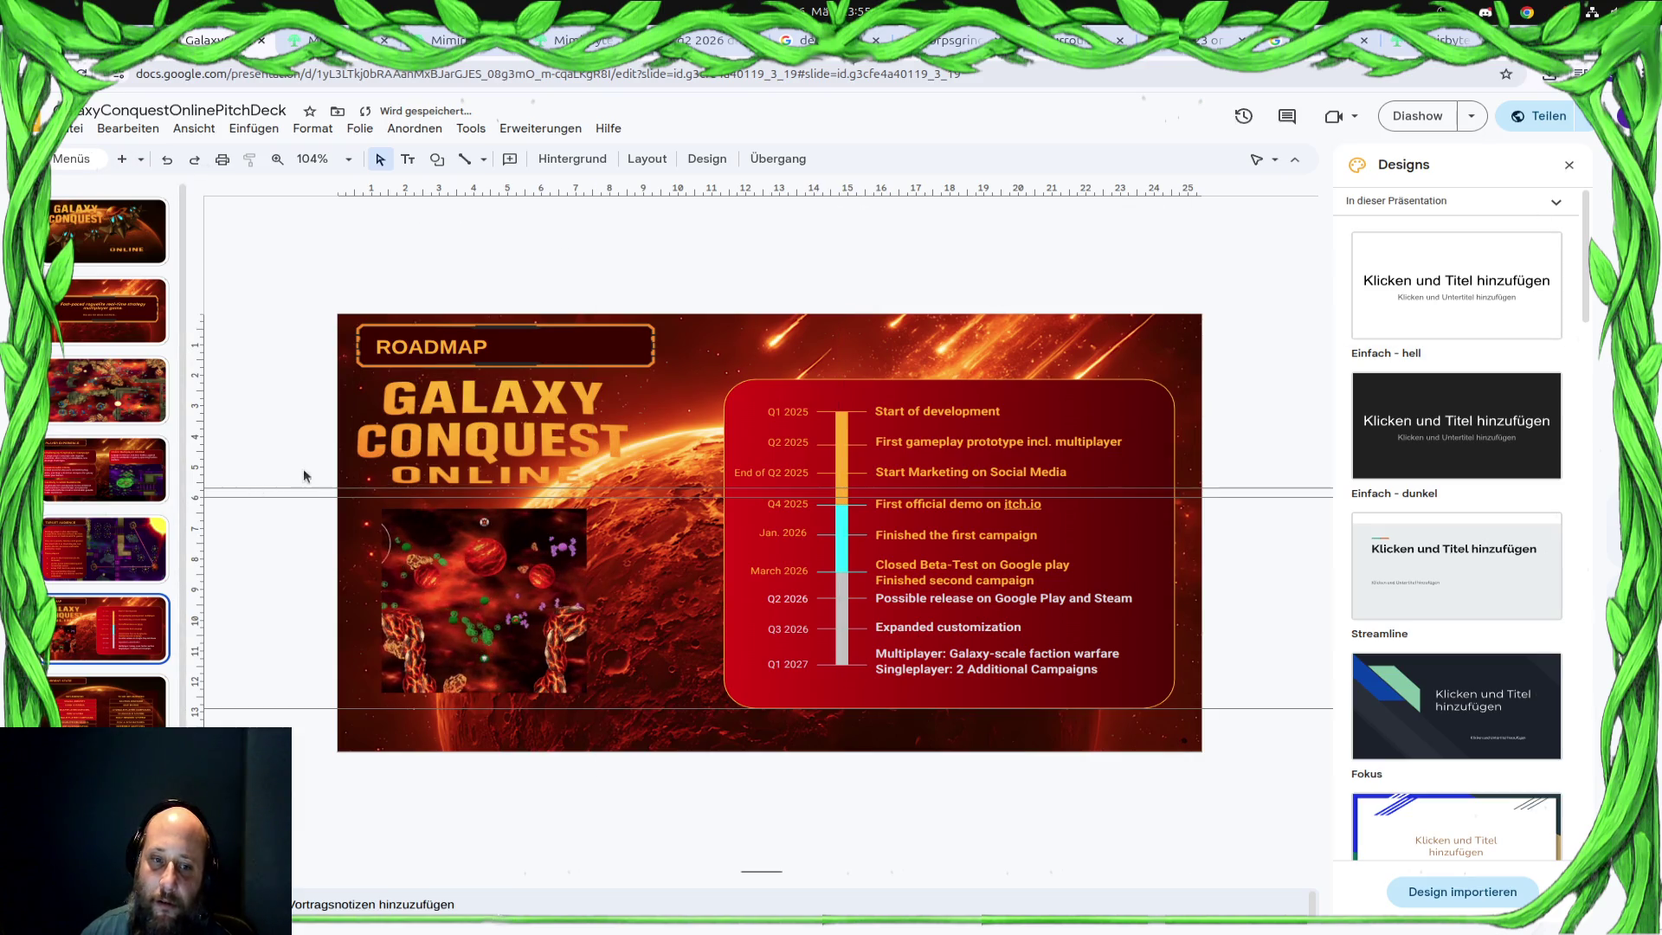
mouse_move(273, 484)
mouse_down()
mouse_move(301, 496)
mouse_move(293, 186)
mouse_up()
drag(297, 710, 297, 185)
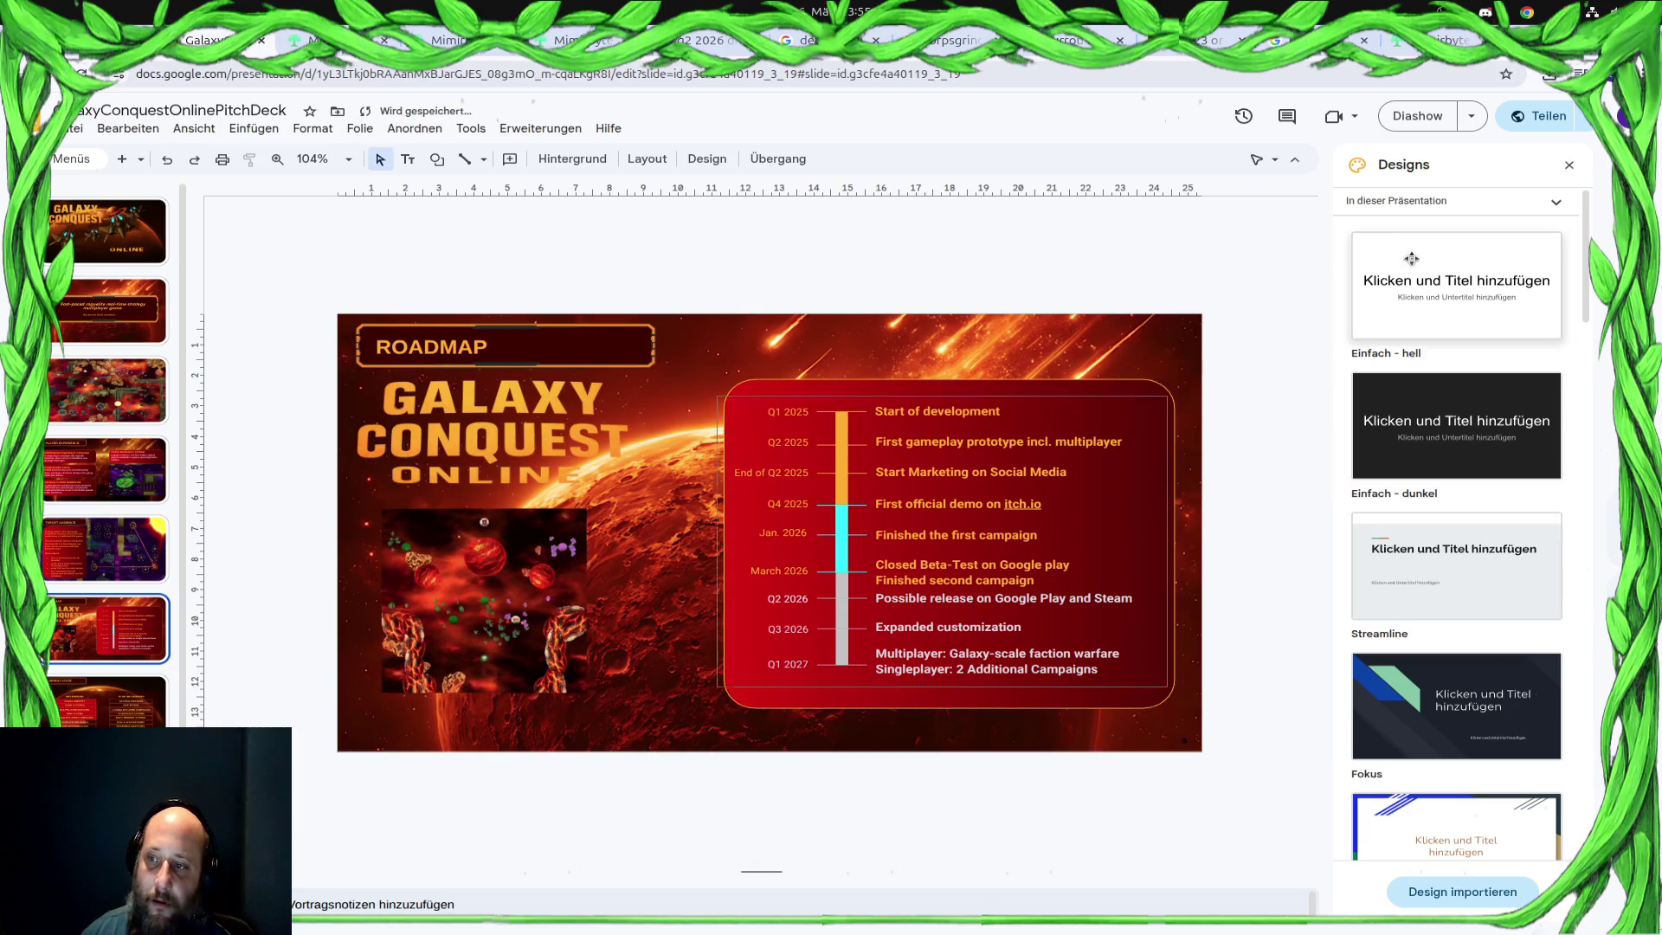
Close the design themes panel and bring up the deck's sharing settings via Teilen
click(1569, 166)
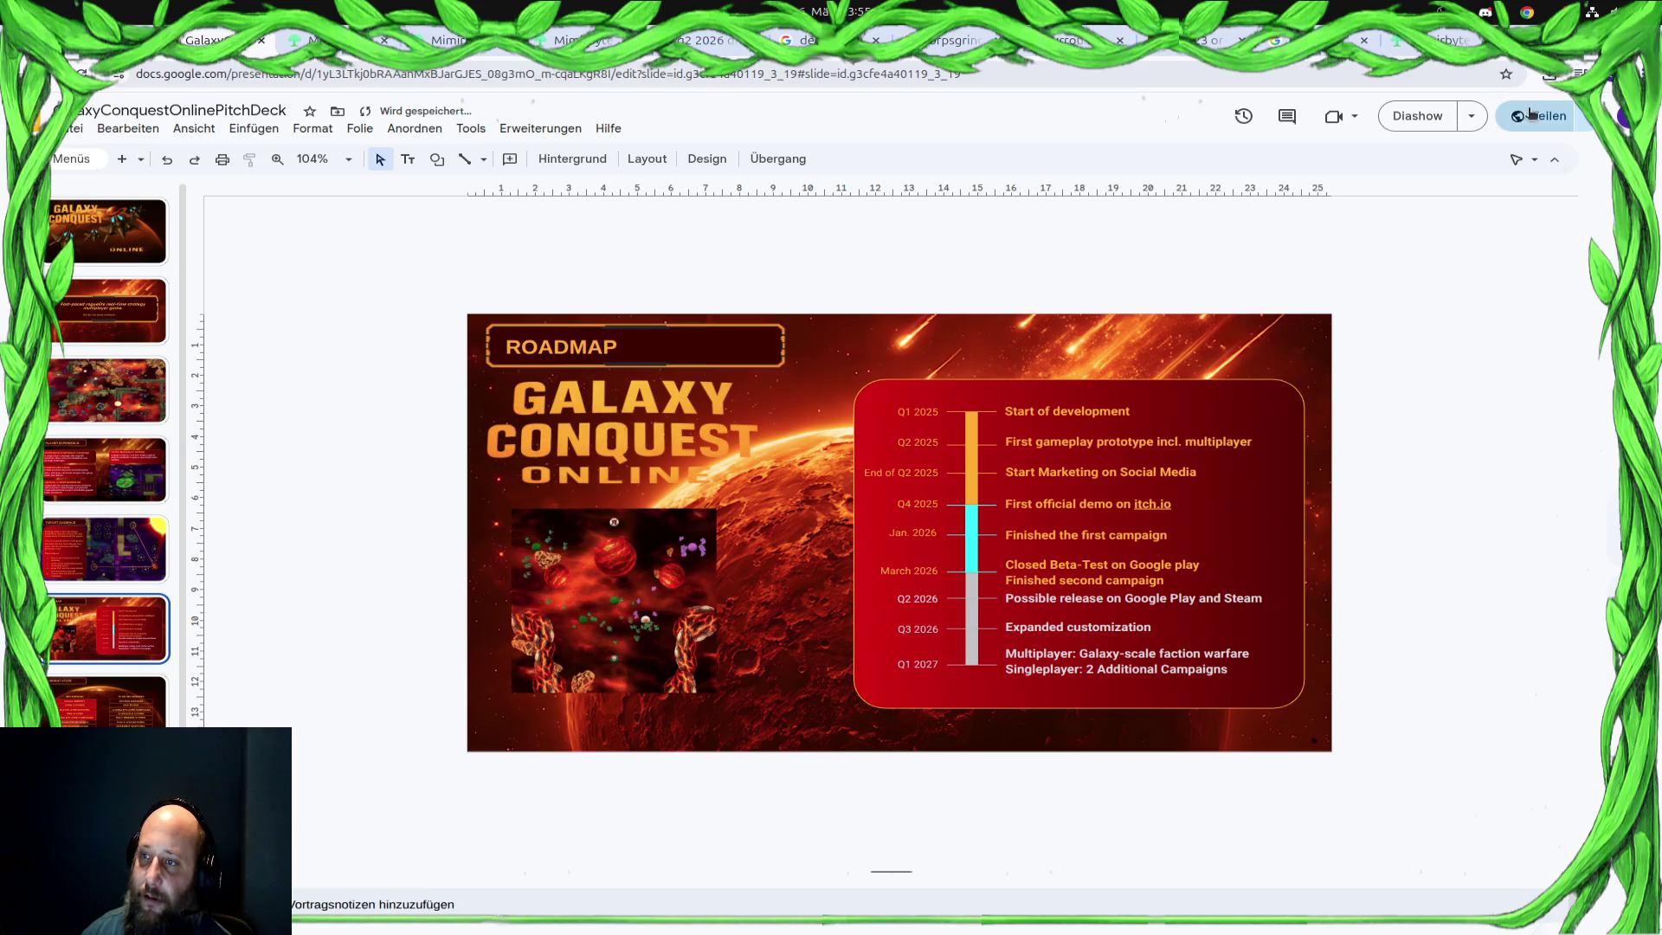
click(1584, 116)
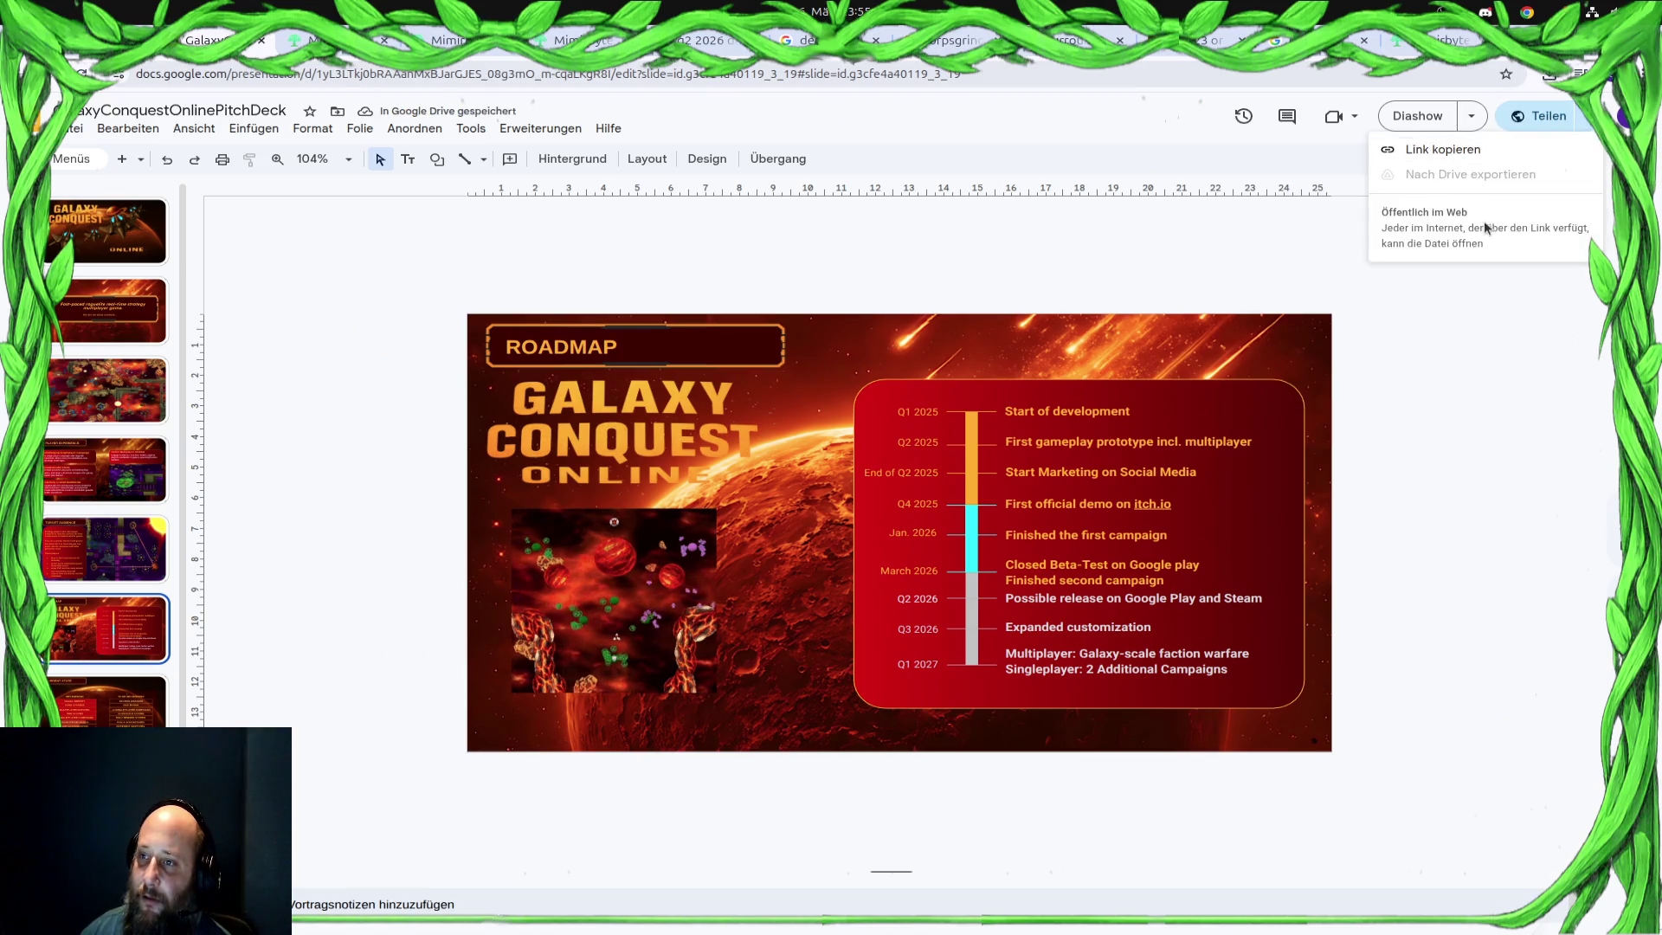
click(1539, 120)
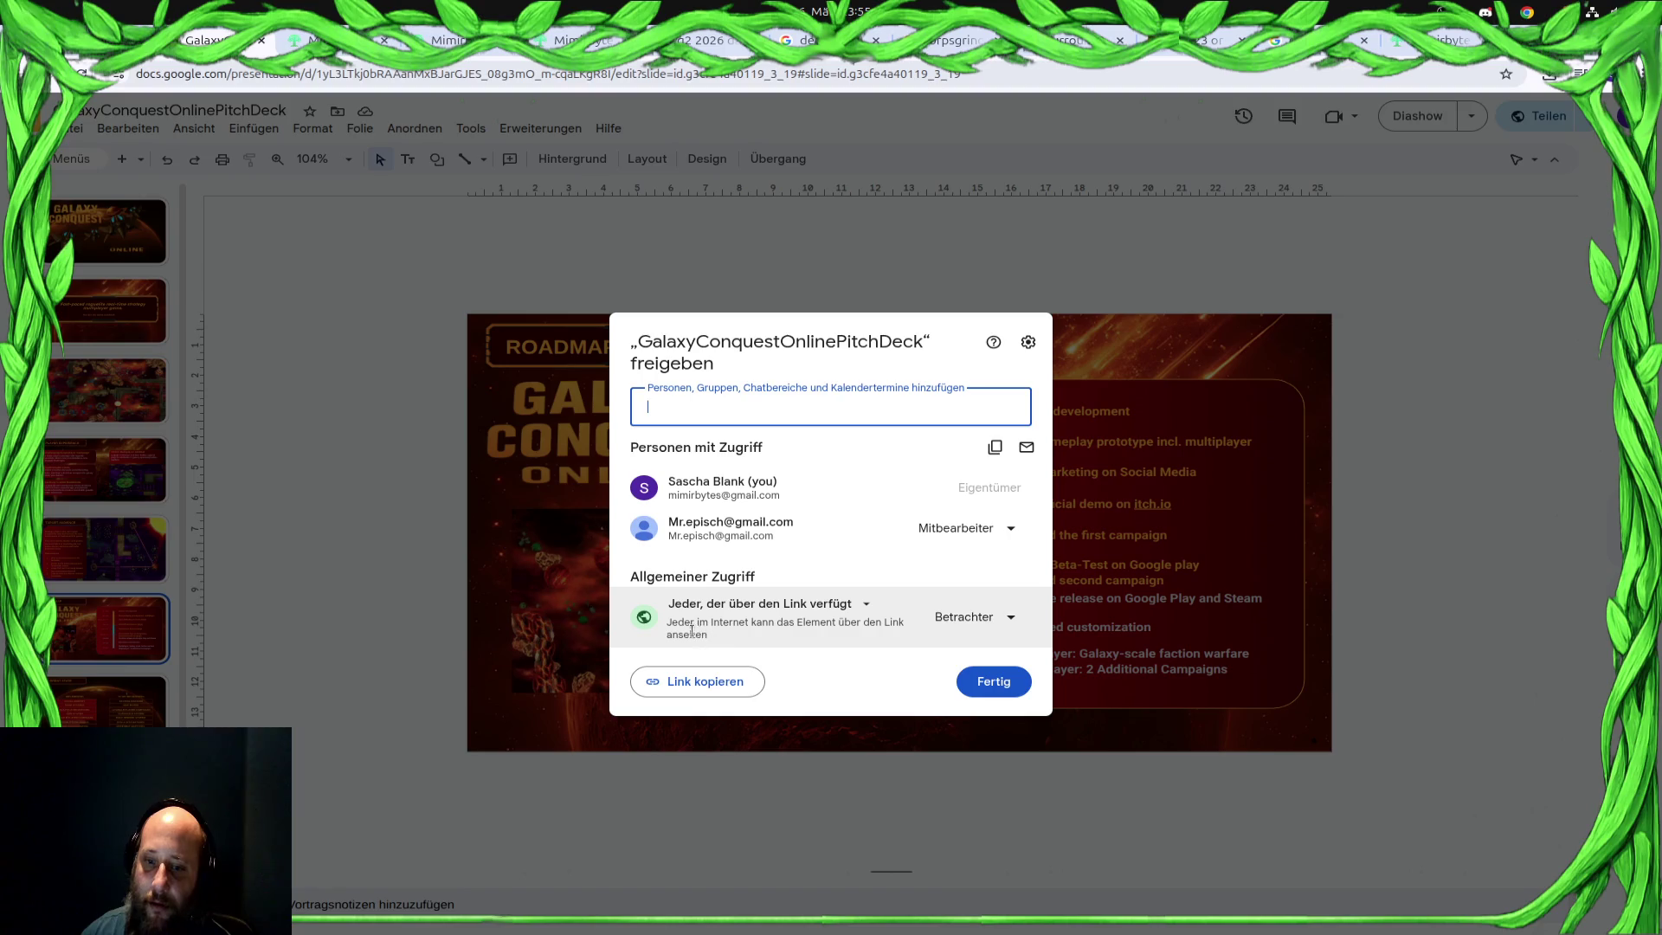
Confirm Betrachter access for 'Jeder, der über den Link verfügt' and finish with Fertig
click(989, 621)
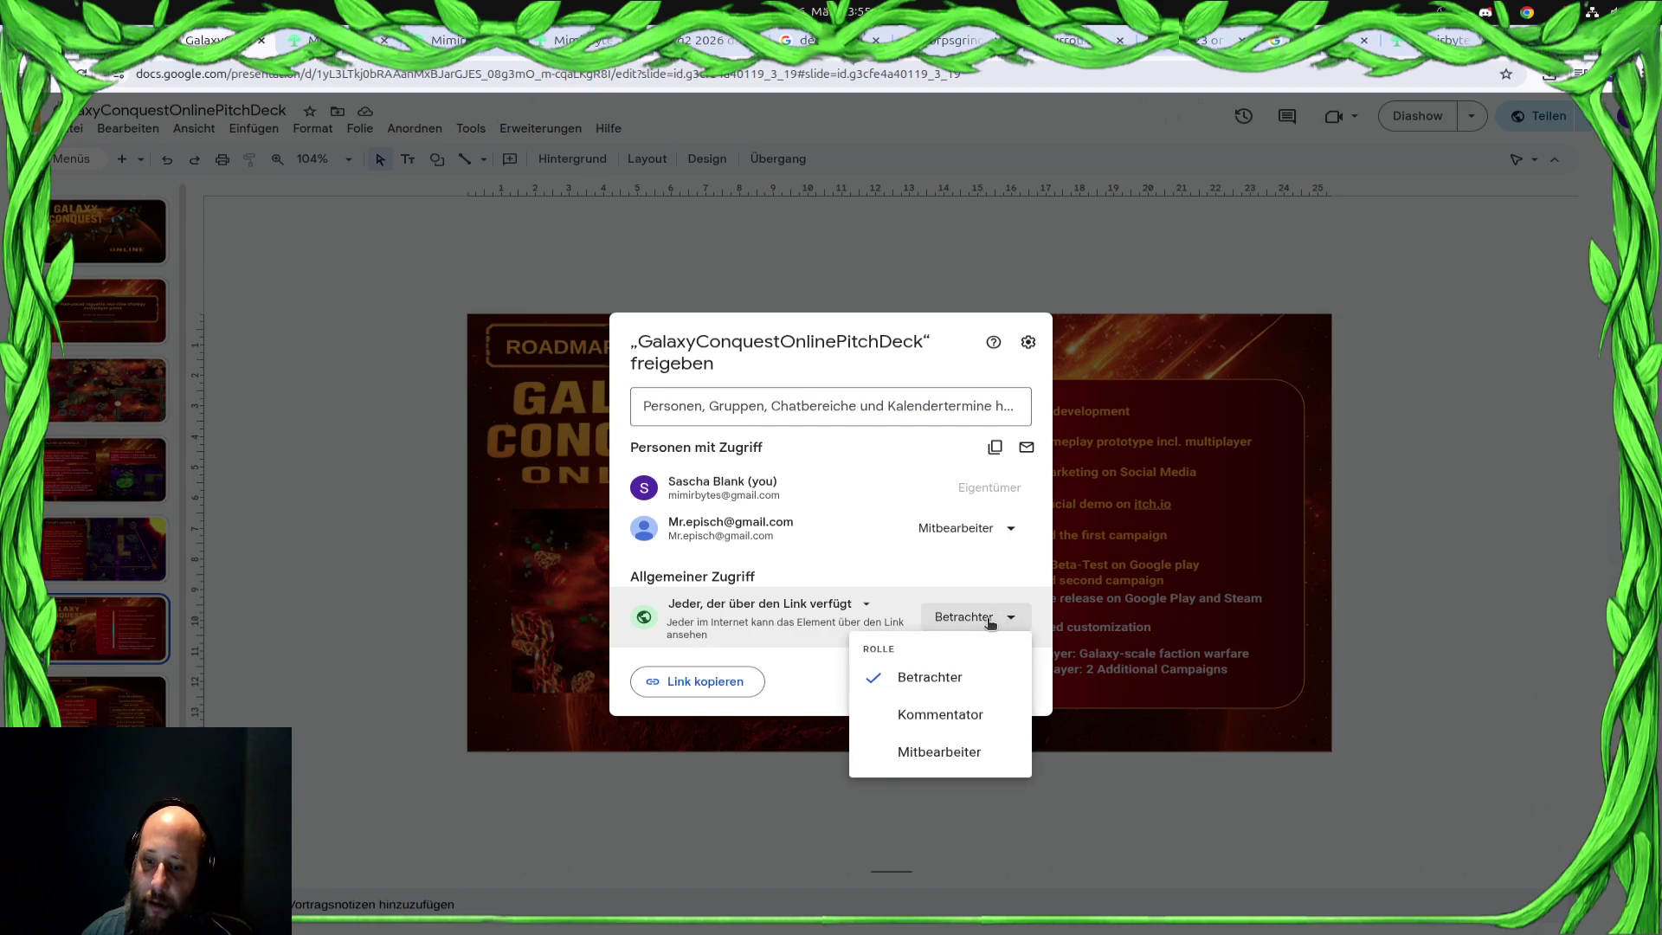
click(782, 409)
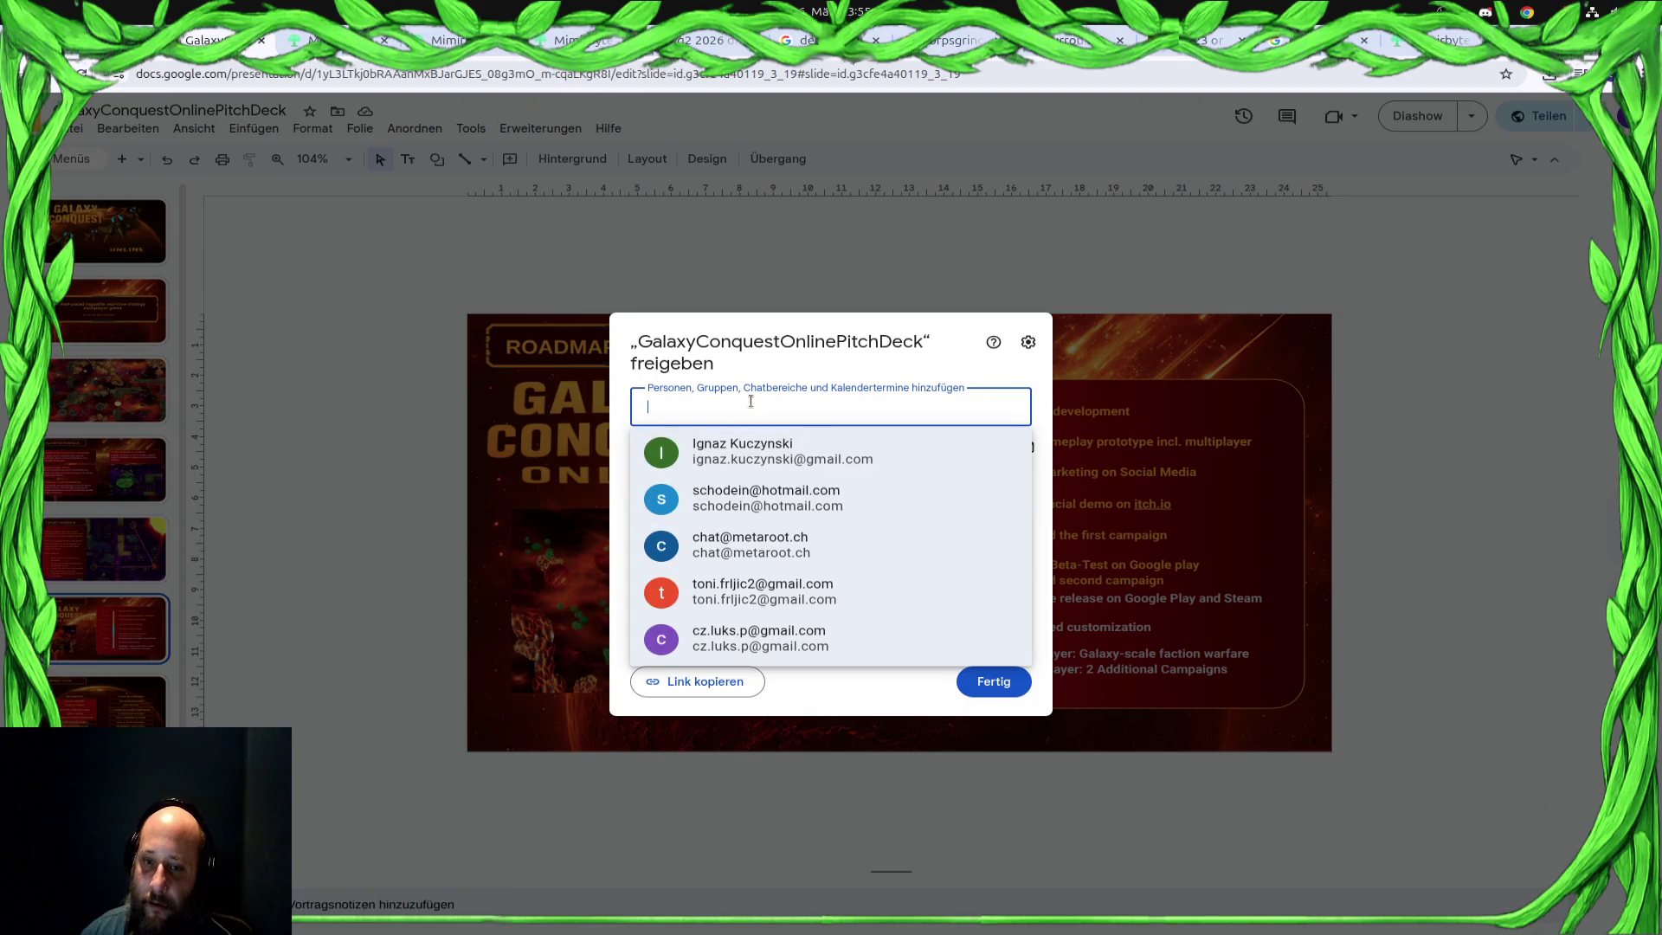
key(Escape)
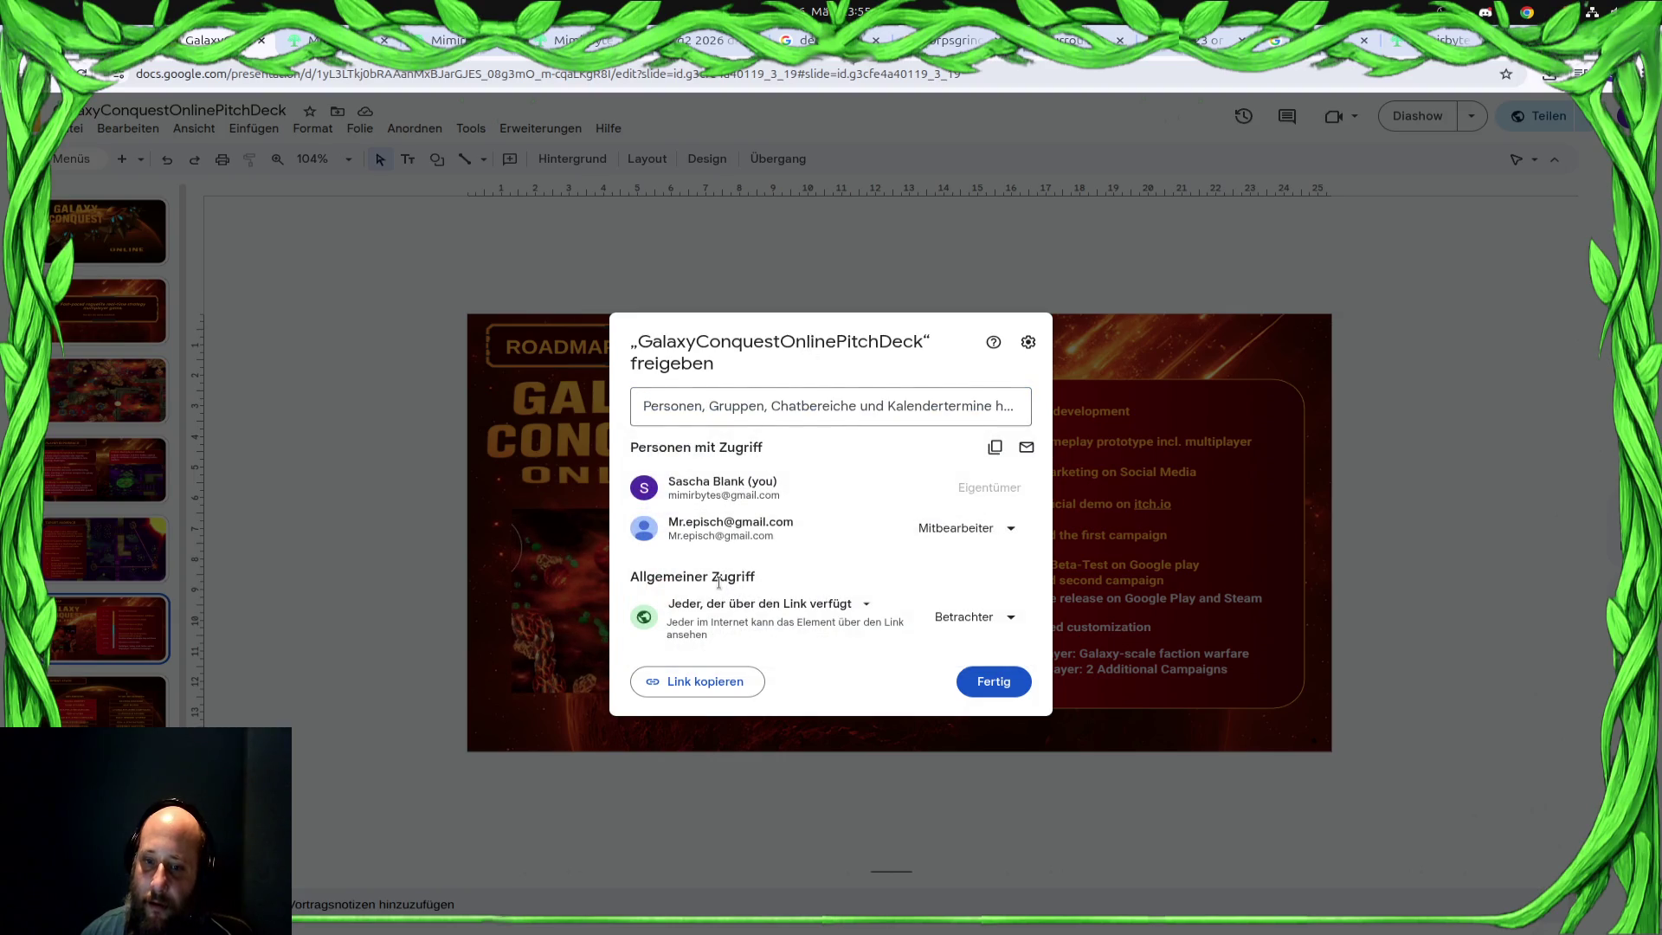
click(772, 604)
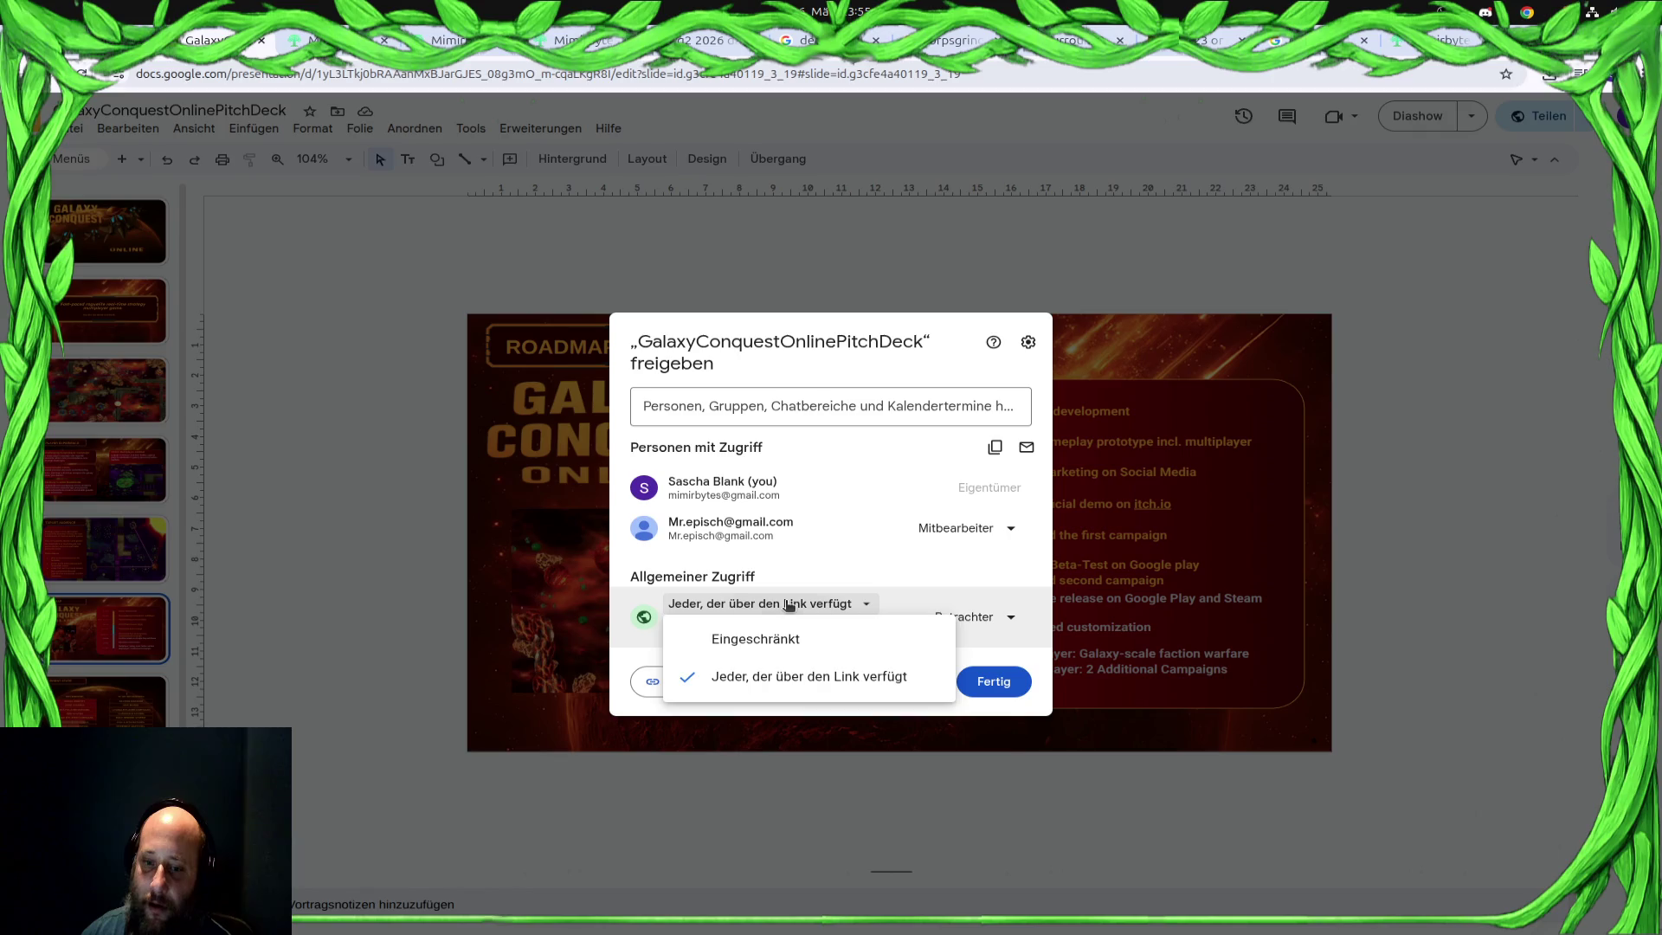
click(790, 603)
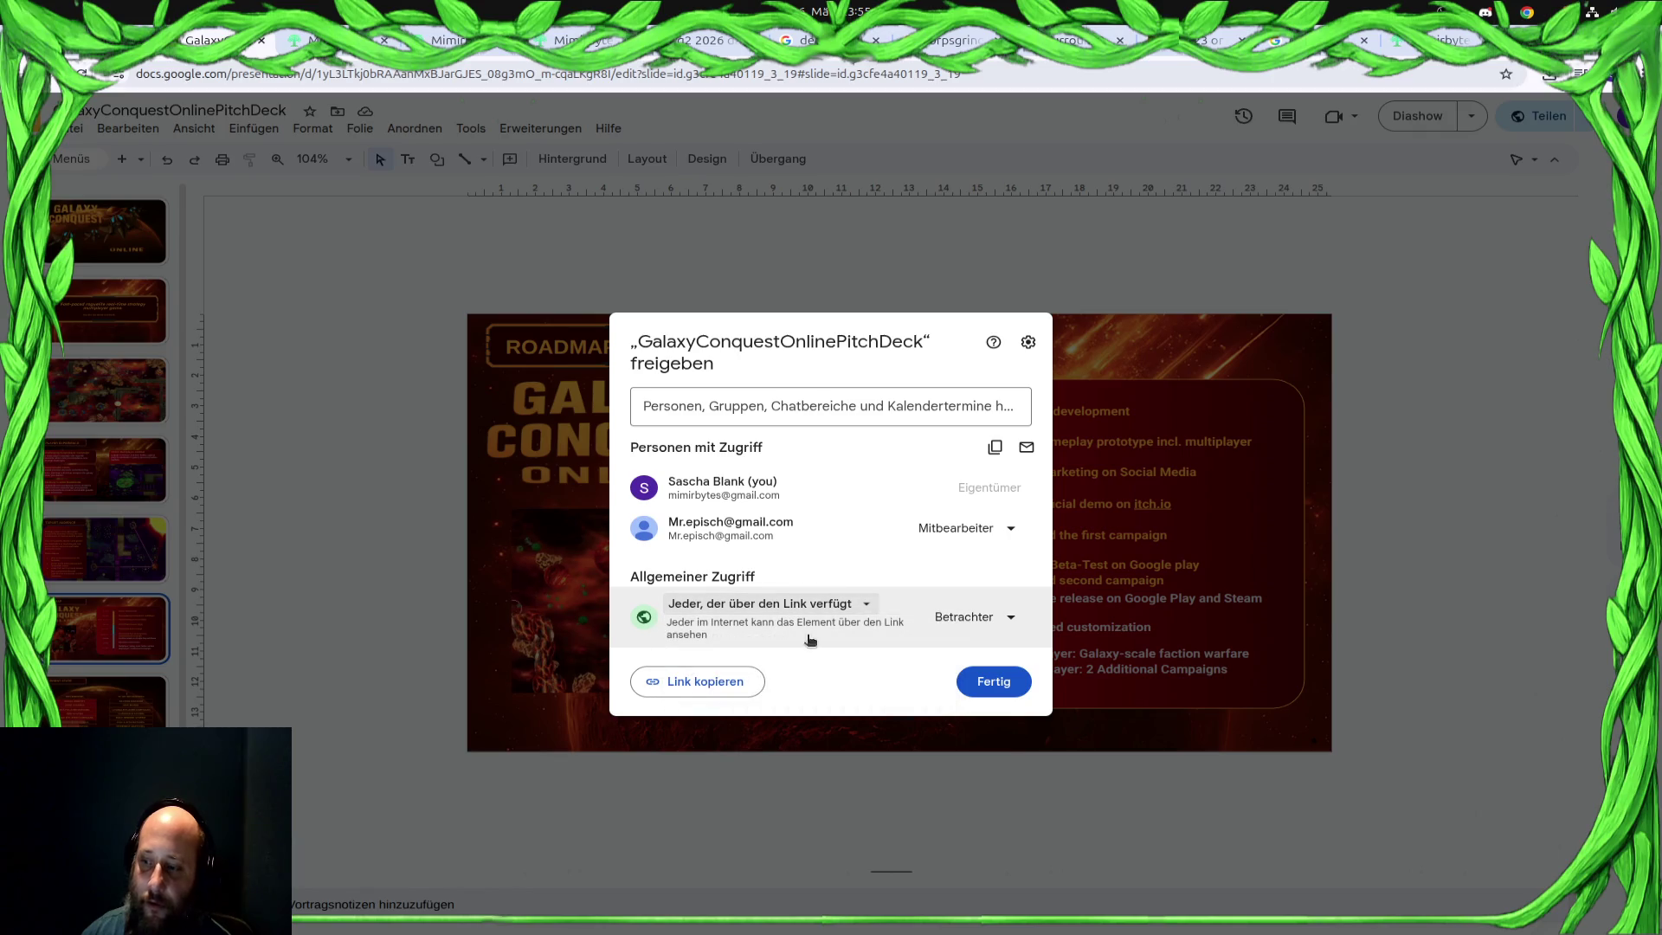
click(993, 681)
Step back through the slides toward the title, then switch to the Mimirbytes website tab
key(Down)
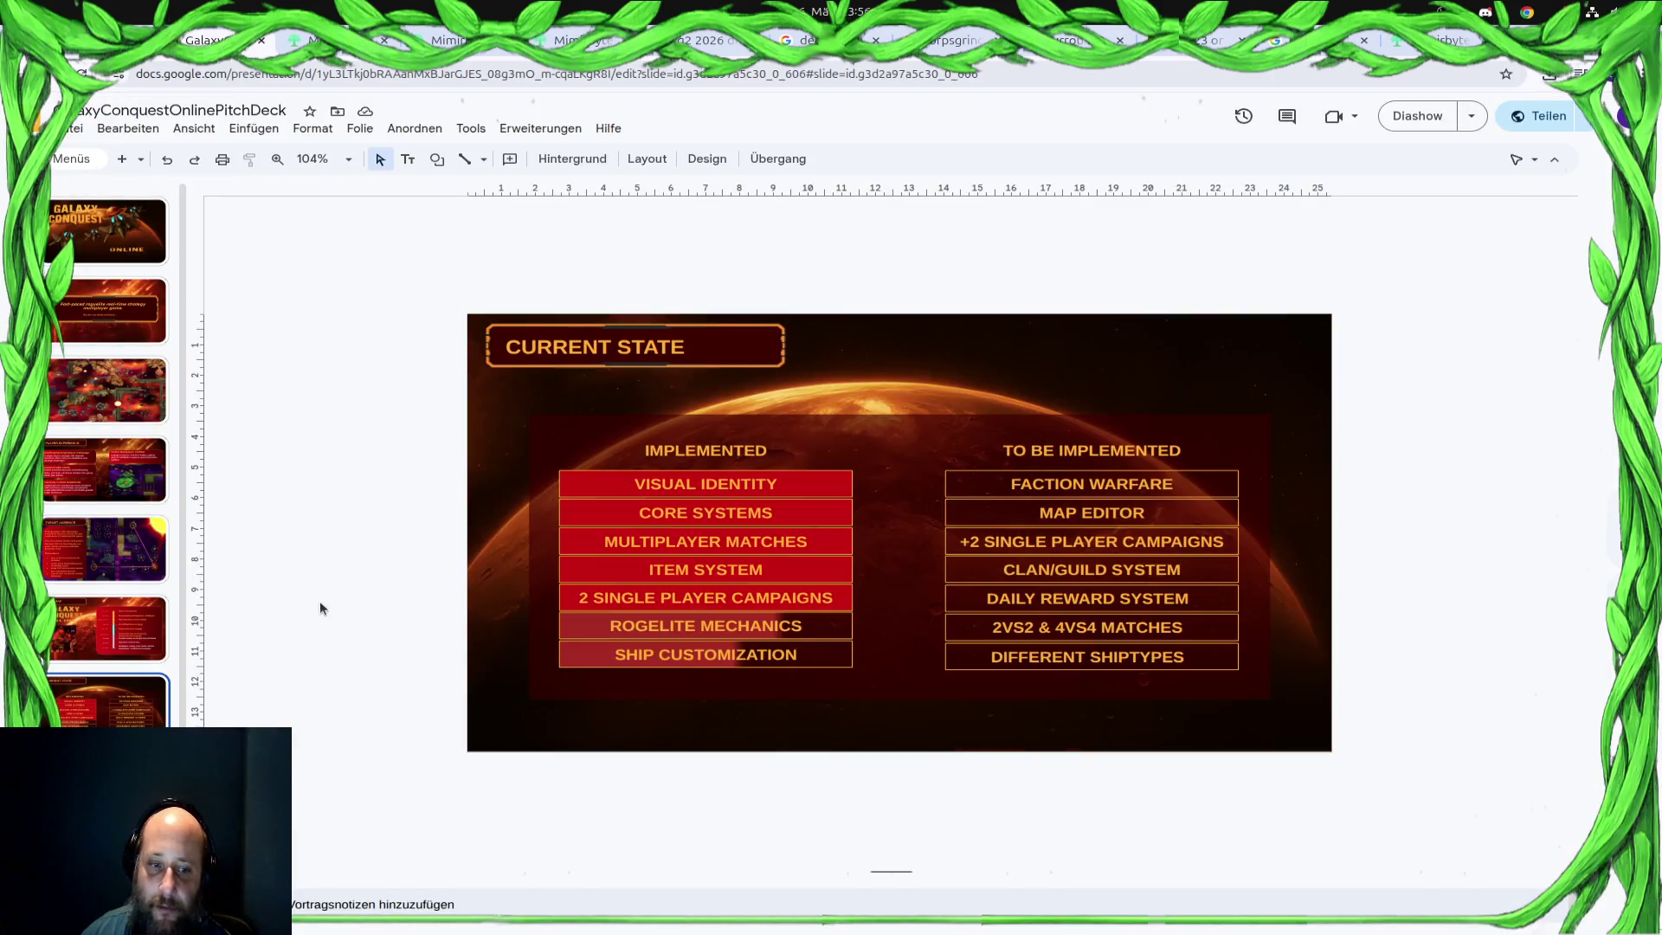
key(Up)
key(Up)
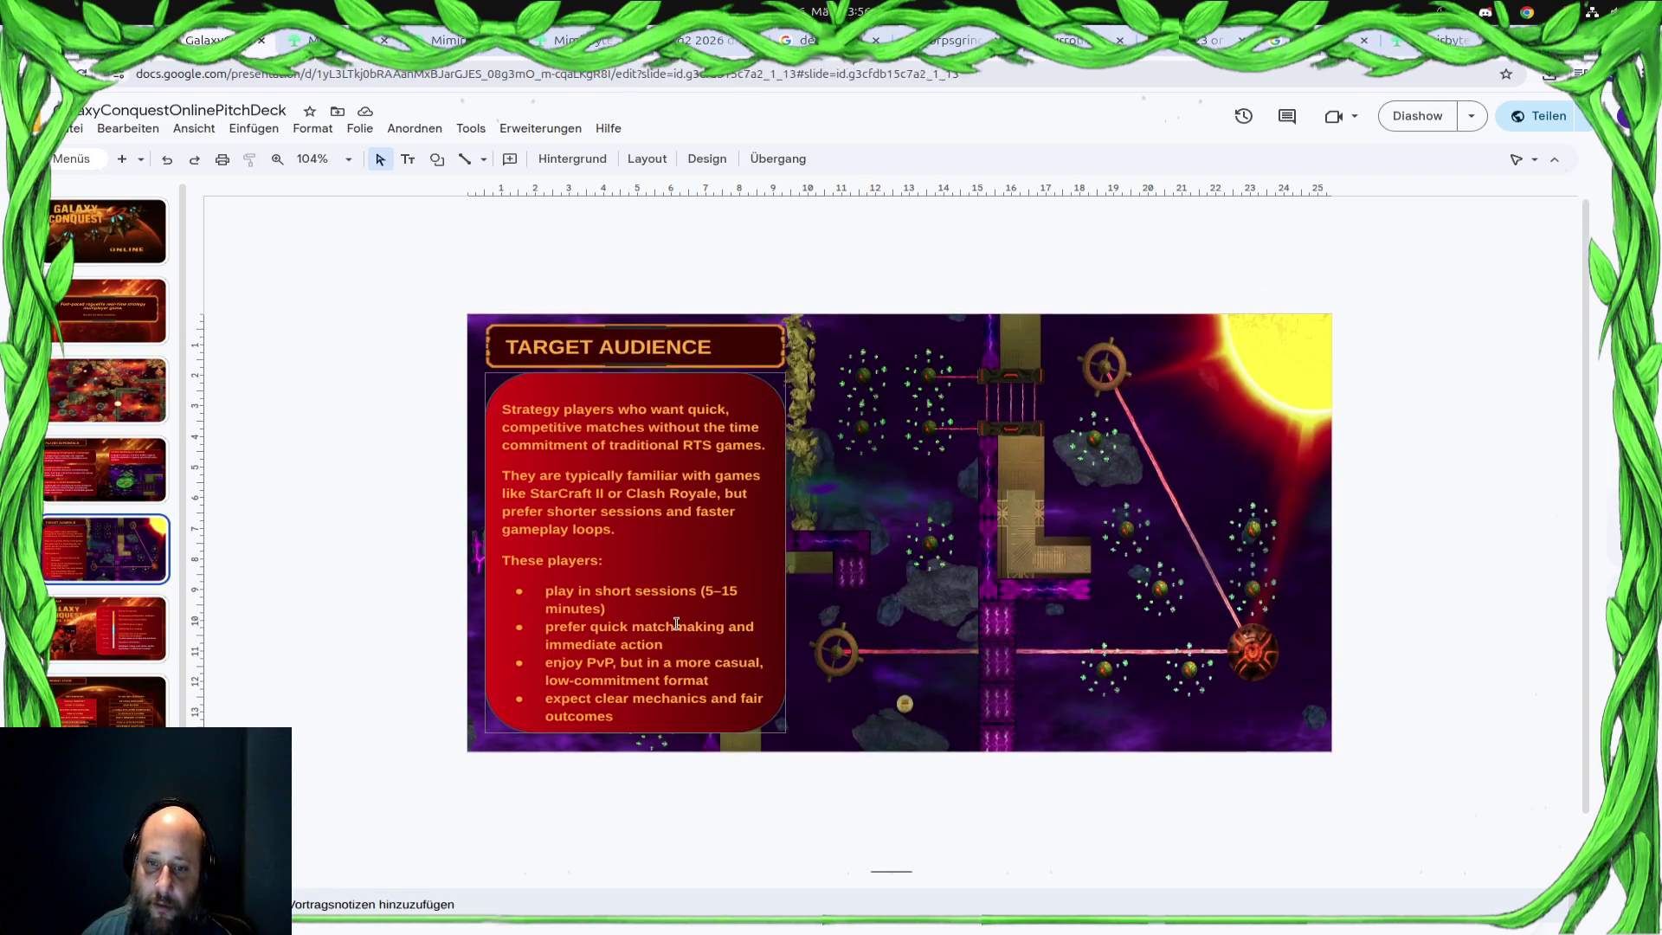
key(Up)
key(Up)
key(Up)
key(Up)
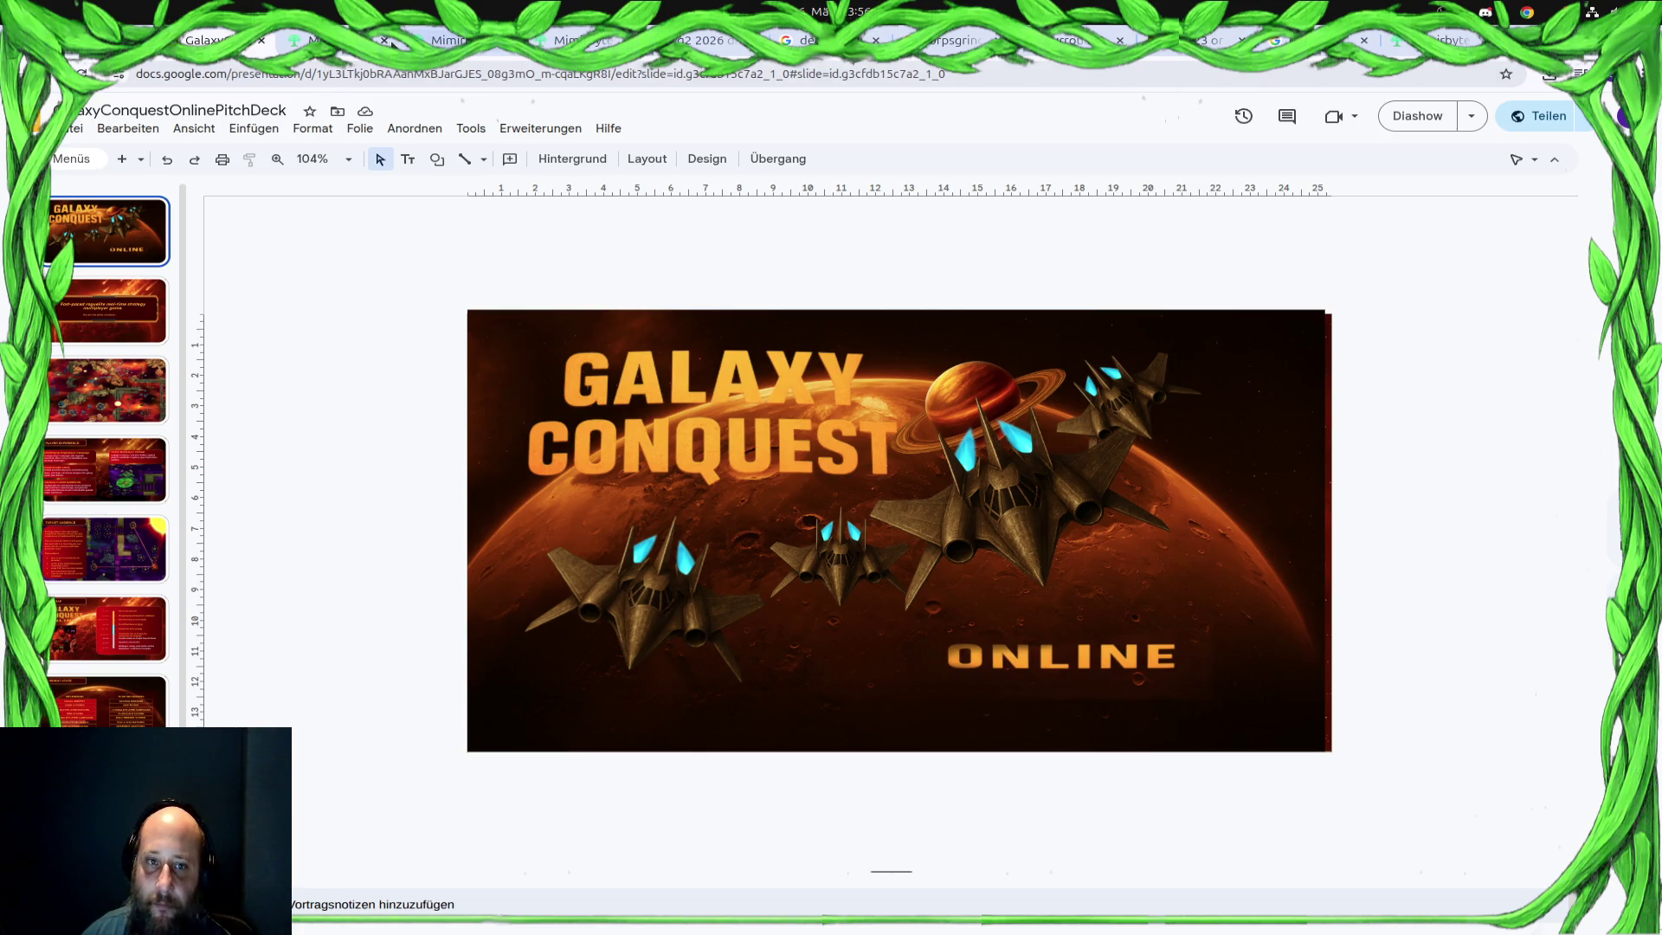
key(ctrl+Tab)
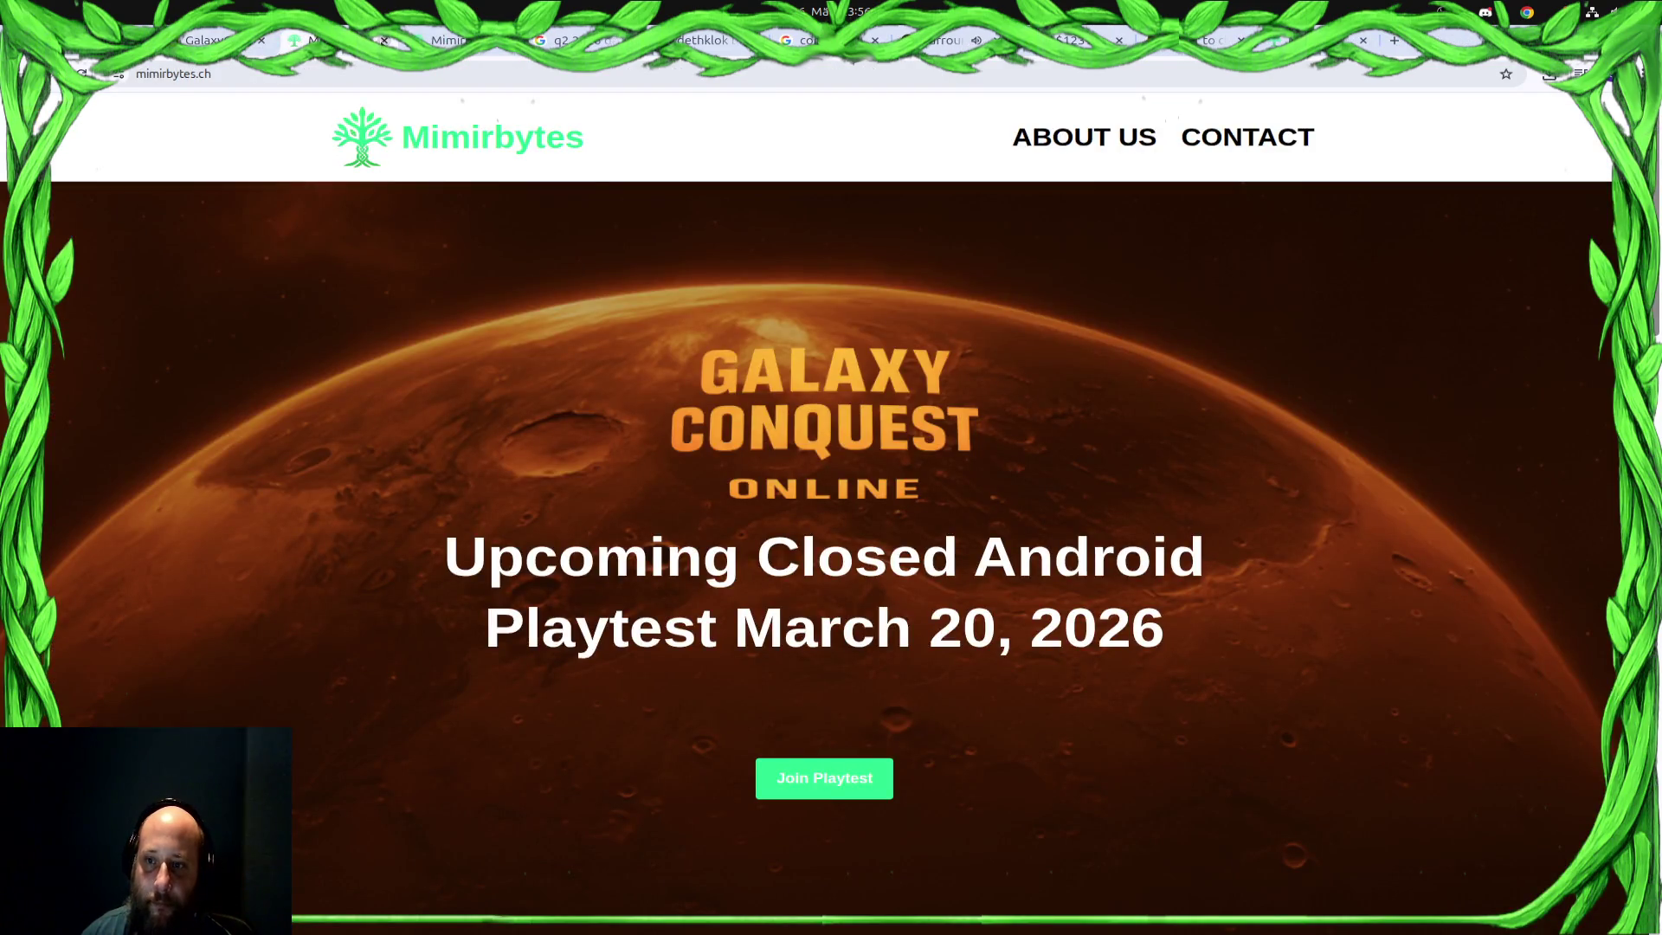
Cycle through browser tabs with Ctrl+Tab to the Dethklok search results
key(ctrl+Tab)
key(ctrl+Tab)
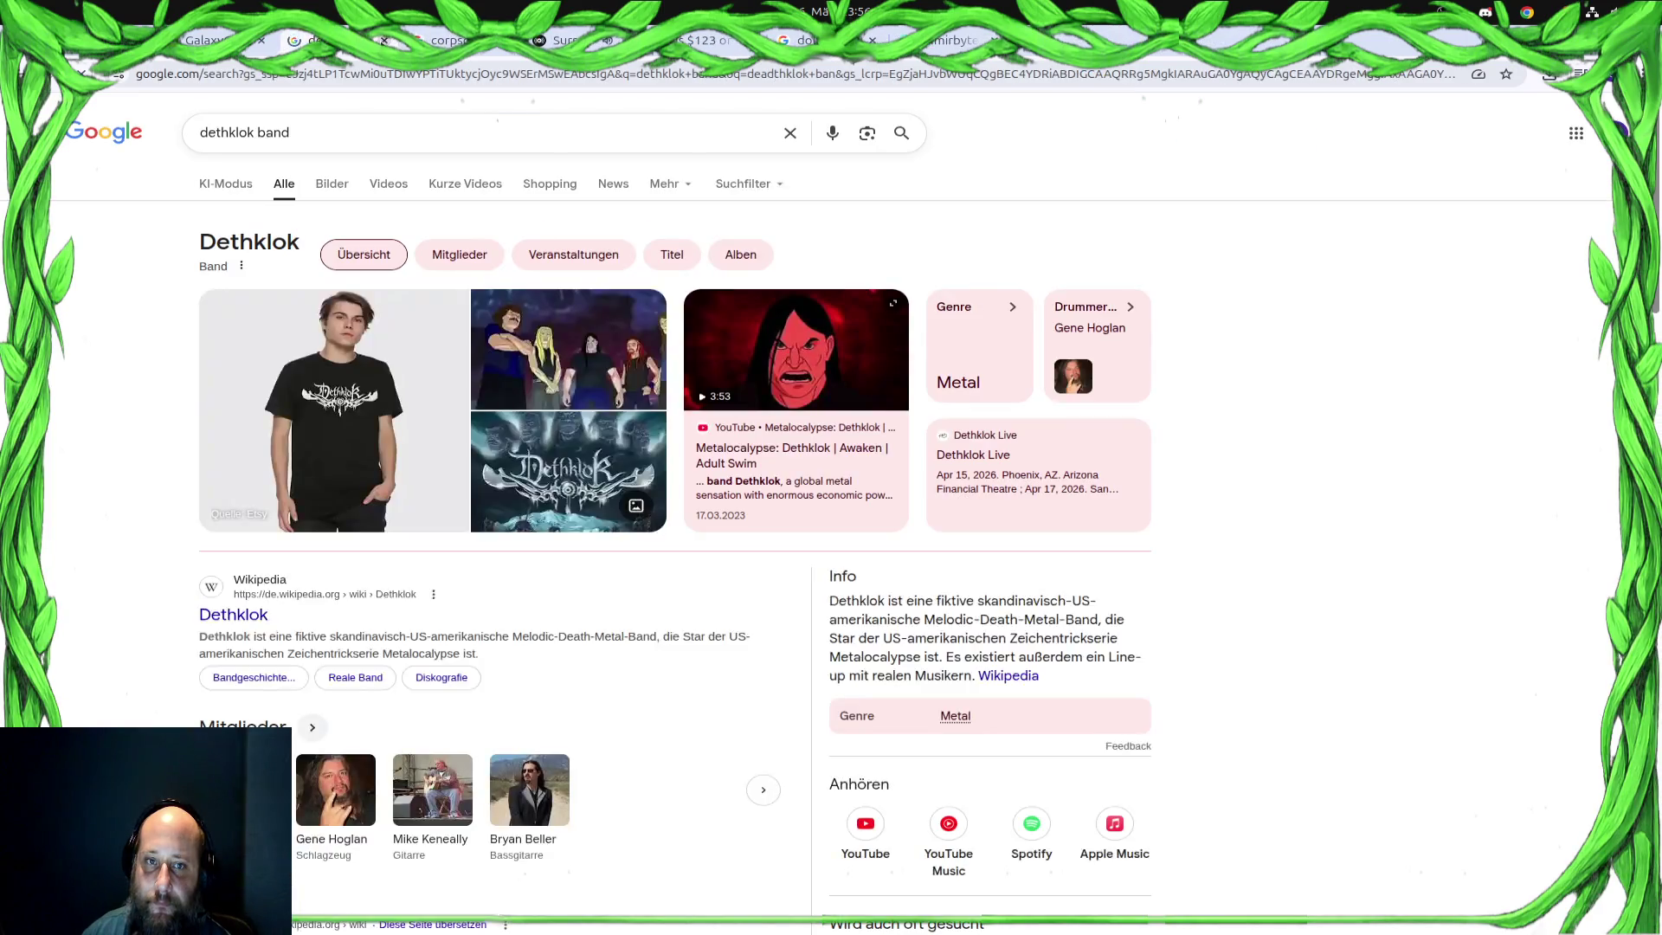
key(ctrl+Tab)
key(ctrl+Tab)
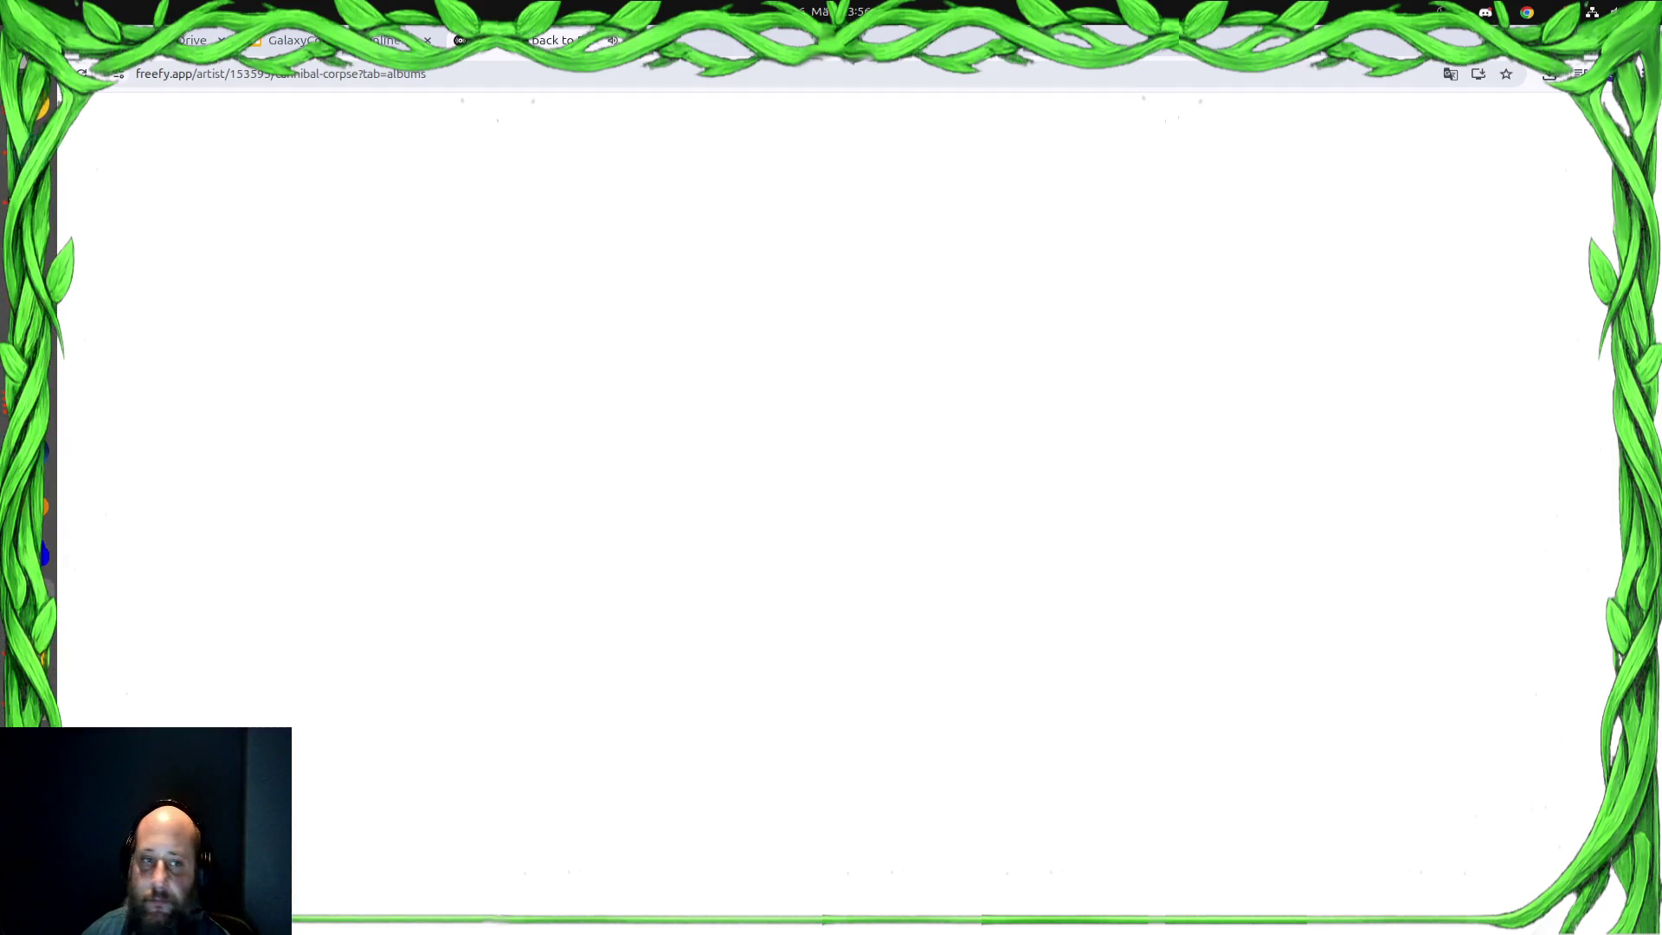
Use the Activities overview and Alt+Tab to bring the Freefy window back to full view
key(super)
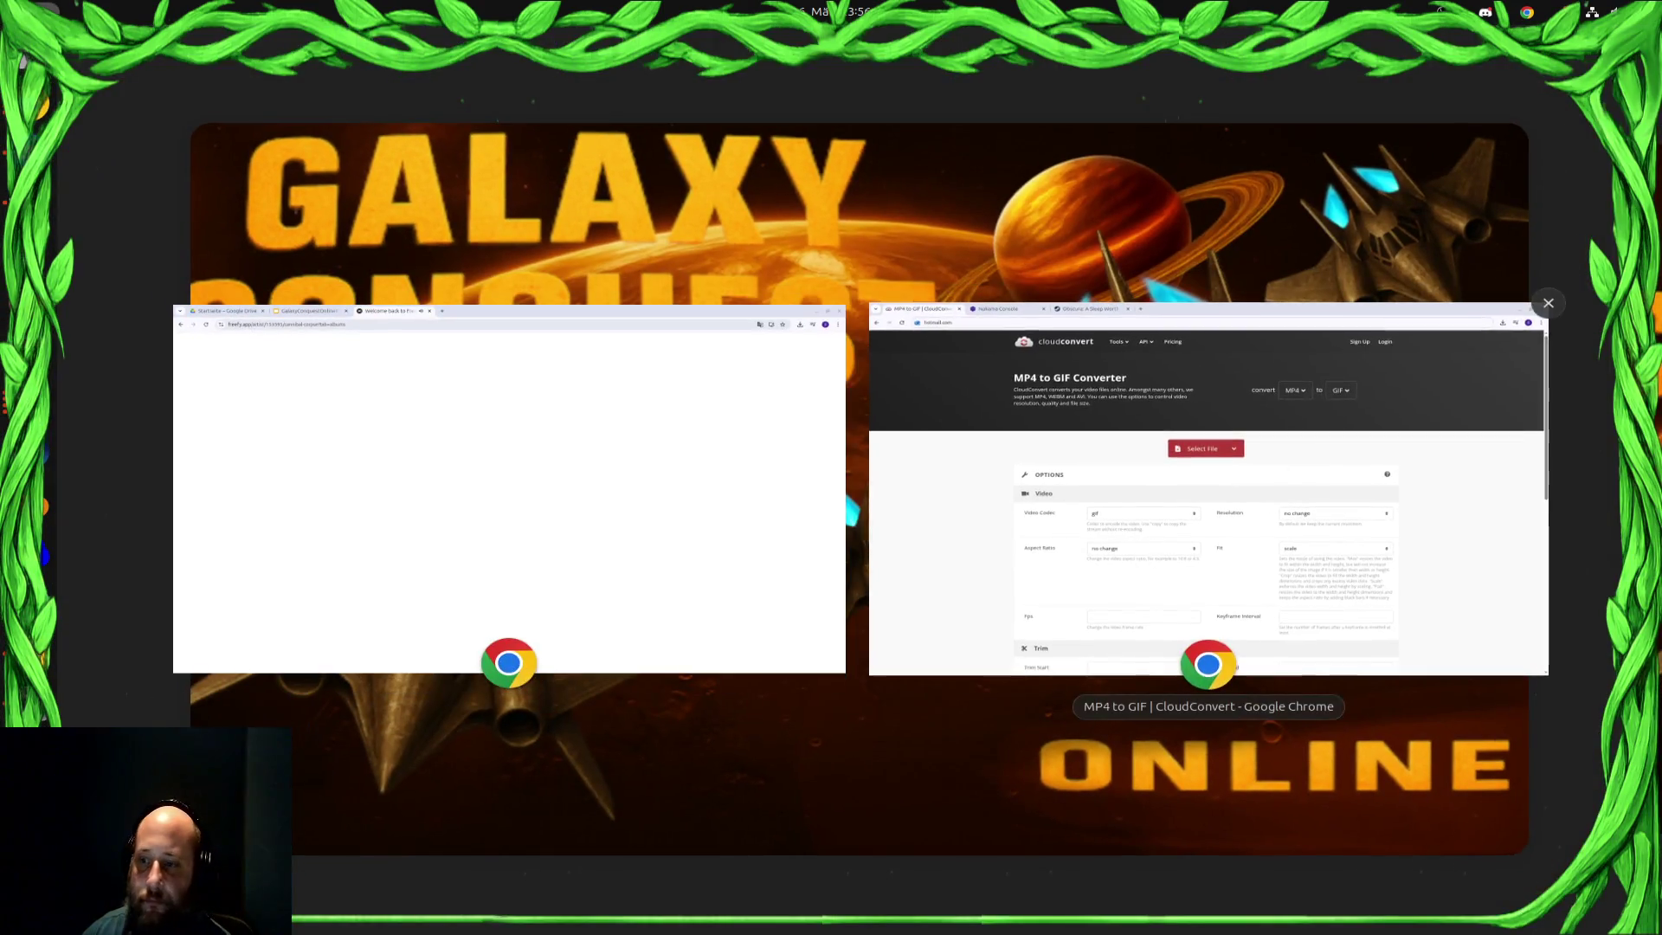
click(1411, 542)
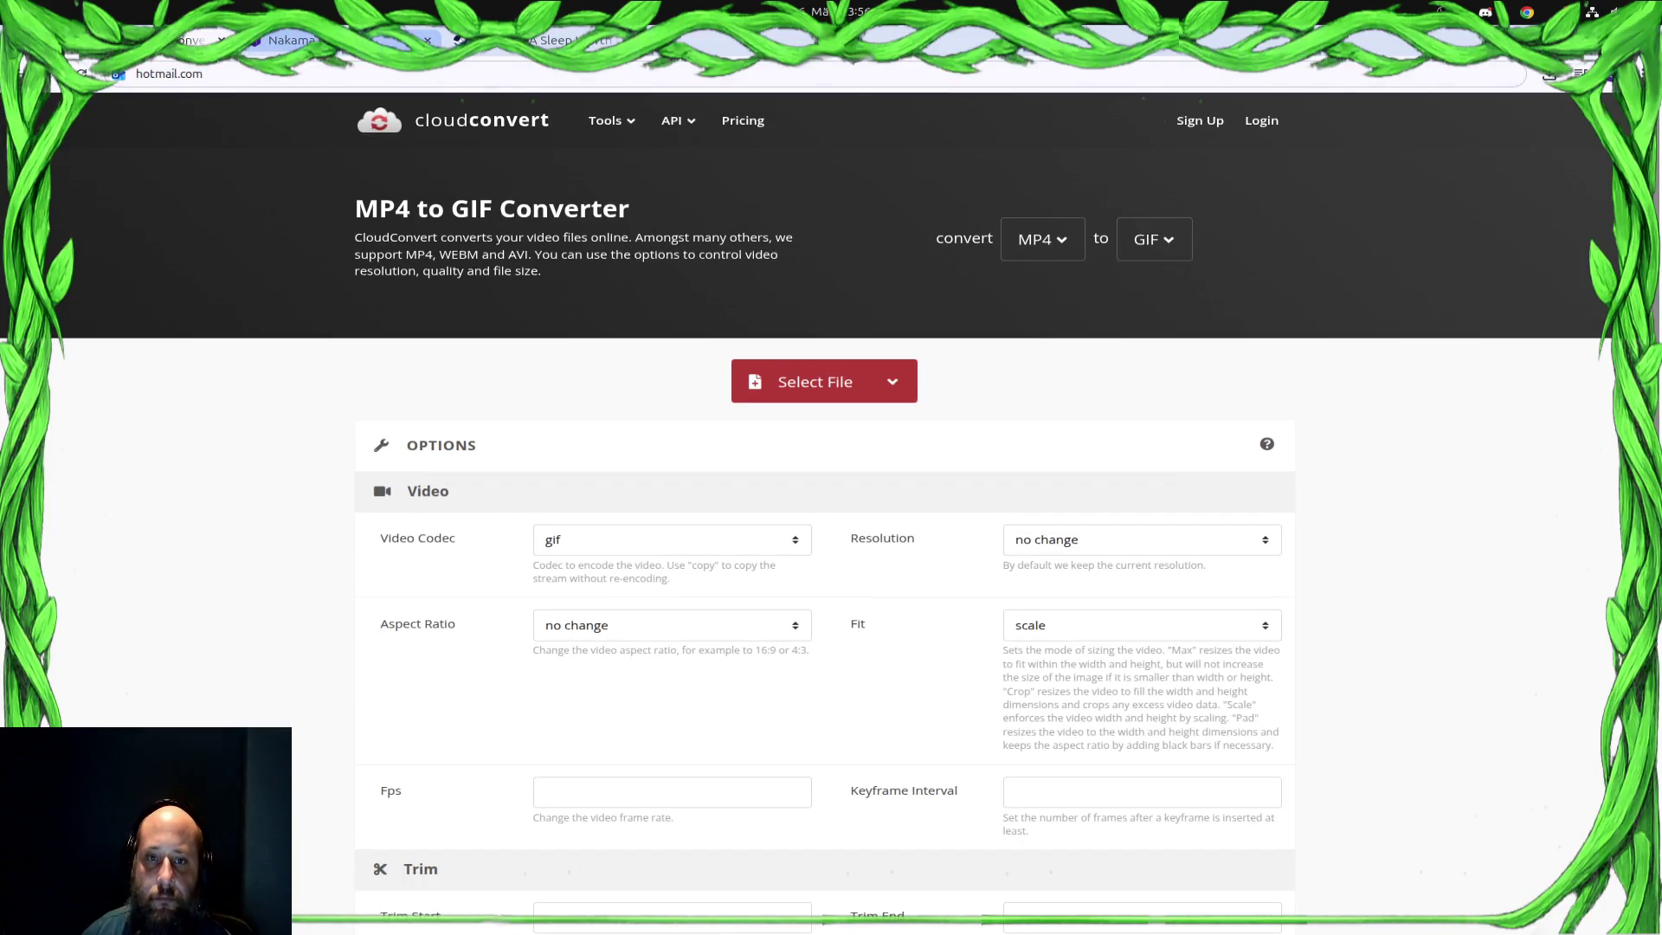
click(572, 41)
key(alt+Tab)
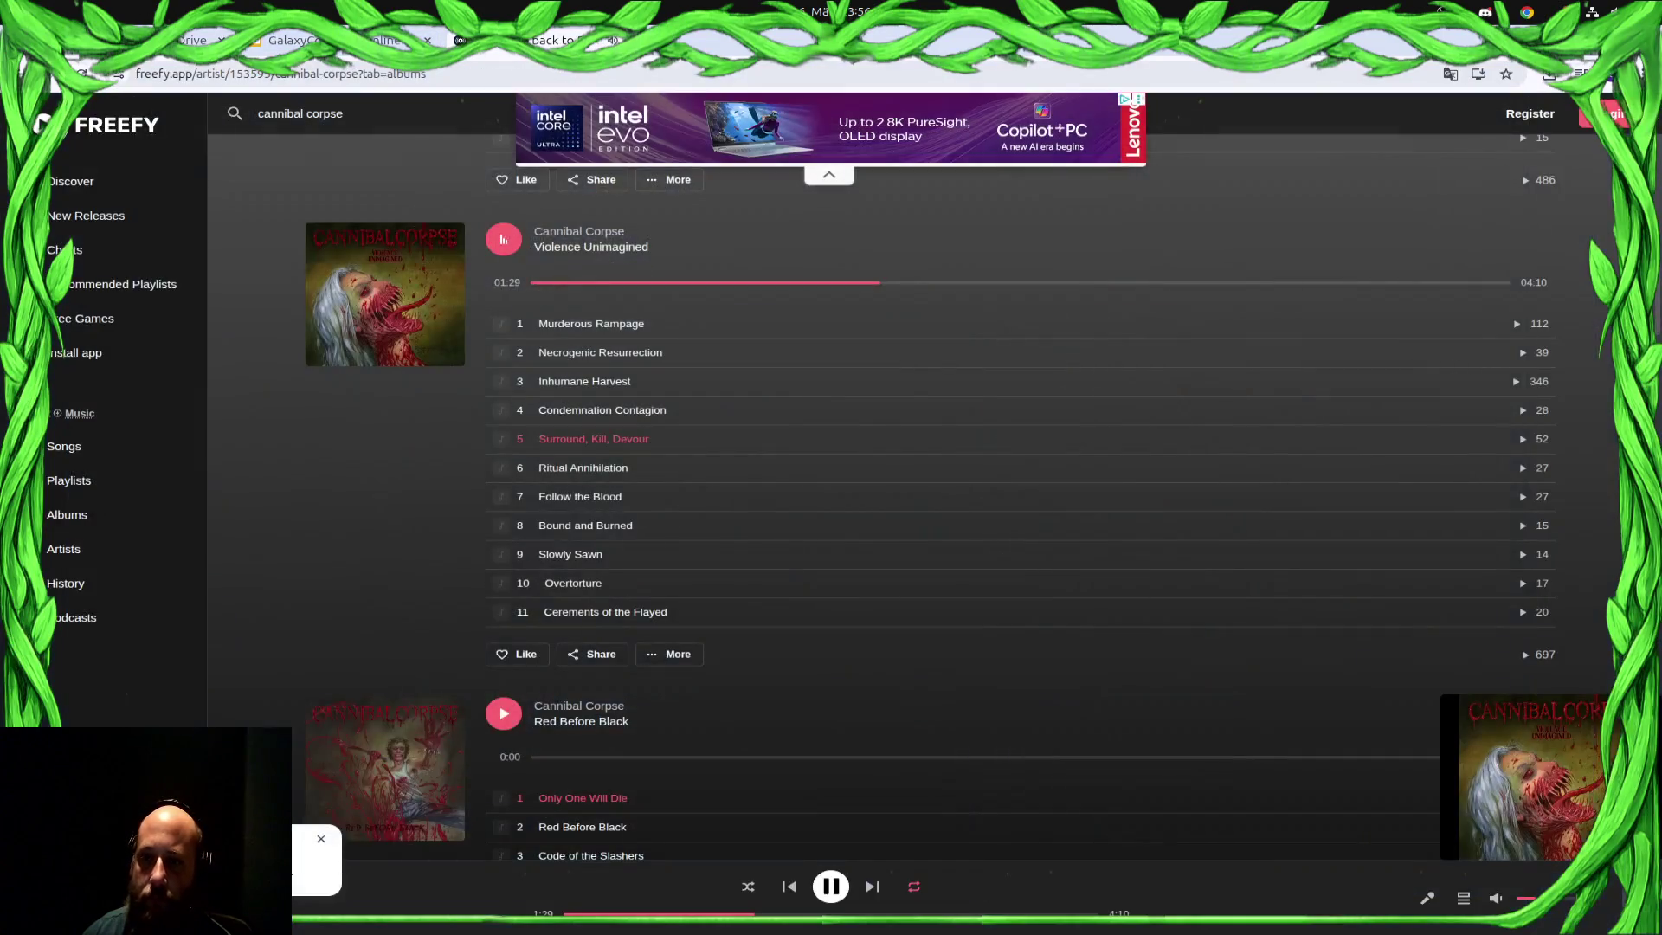
key(super)
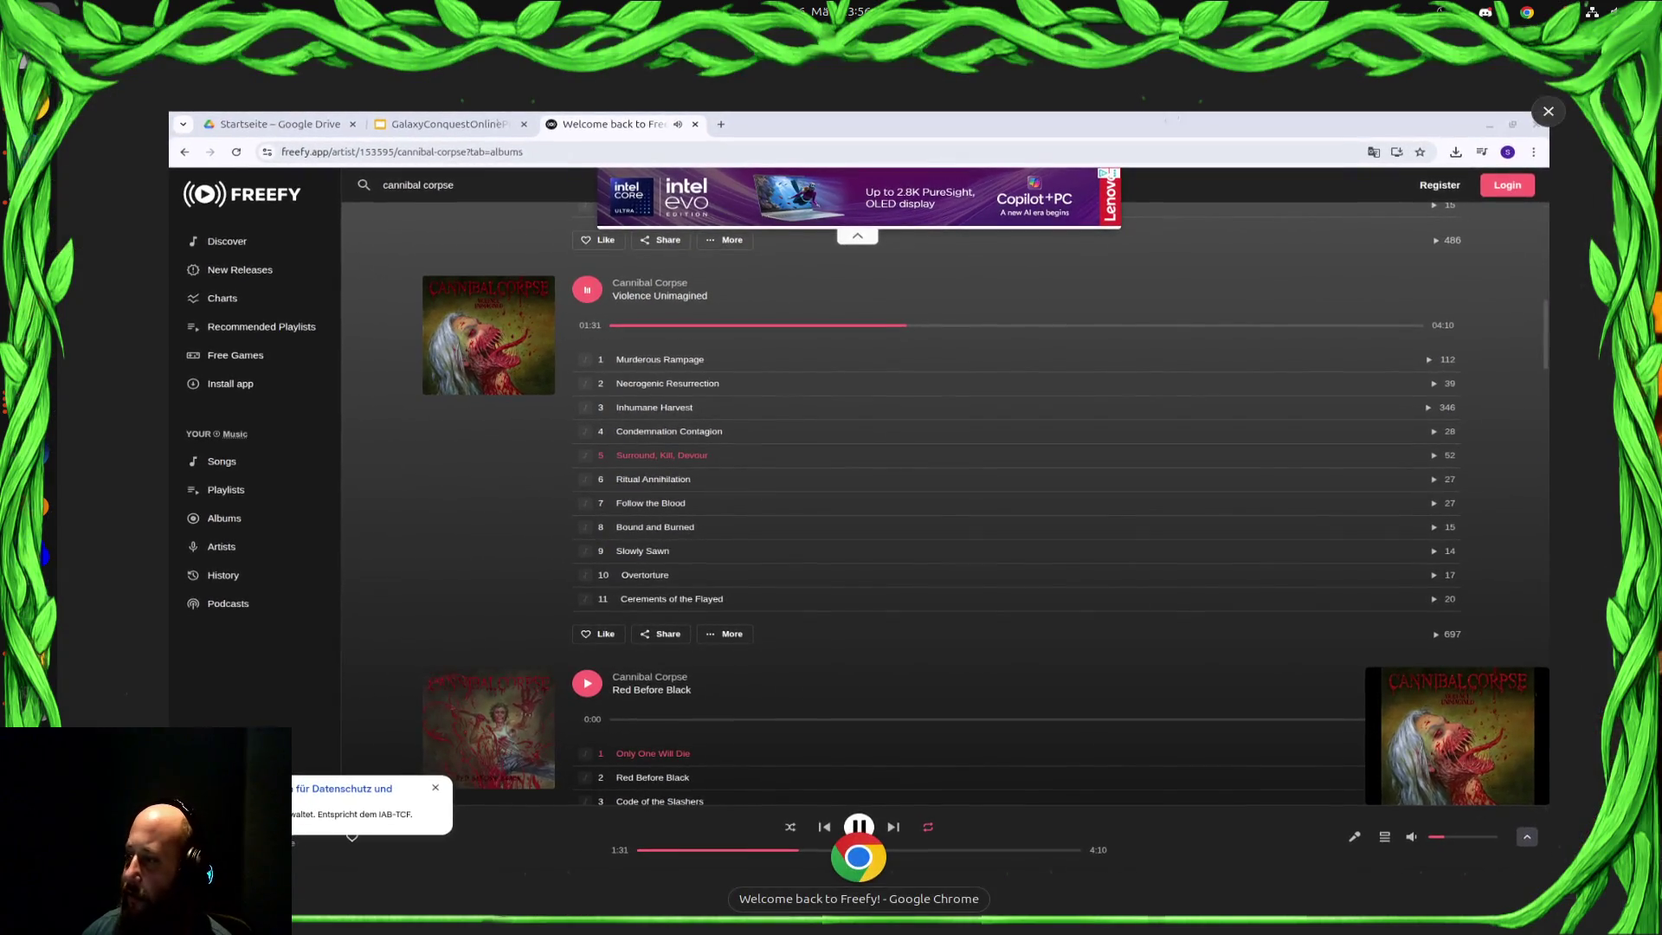
click(868, 275)
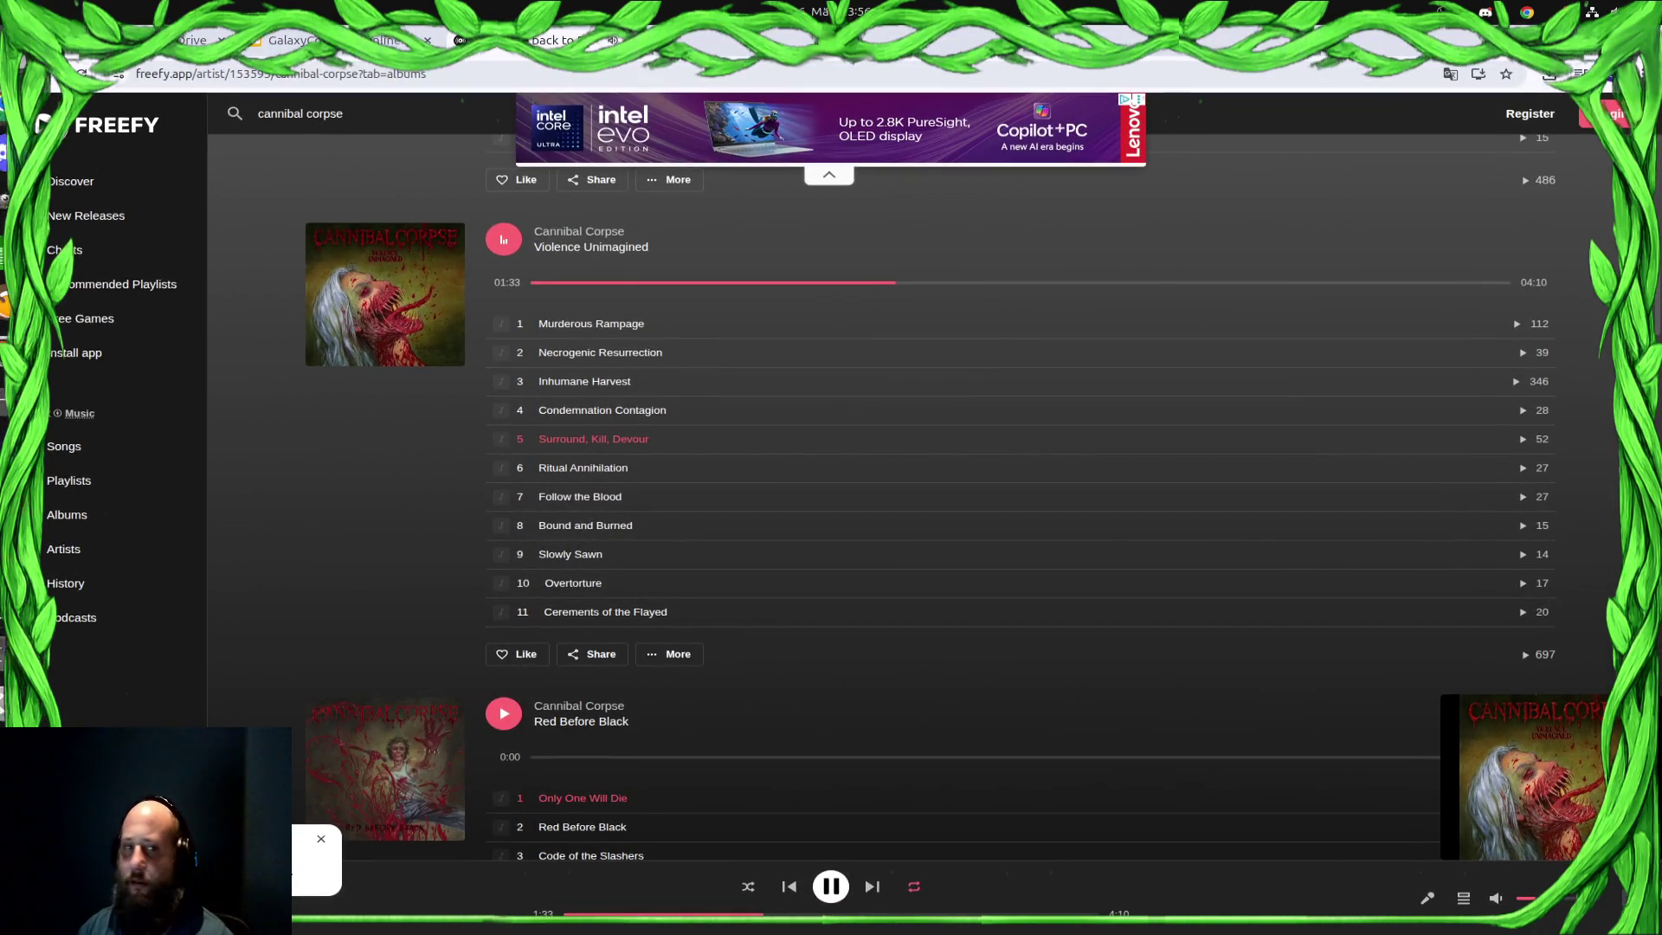
key(super)
key(super)
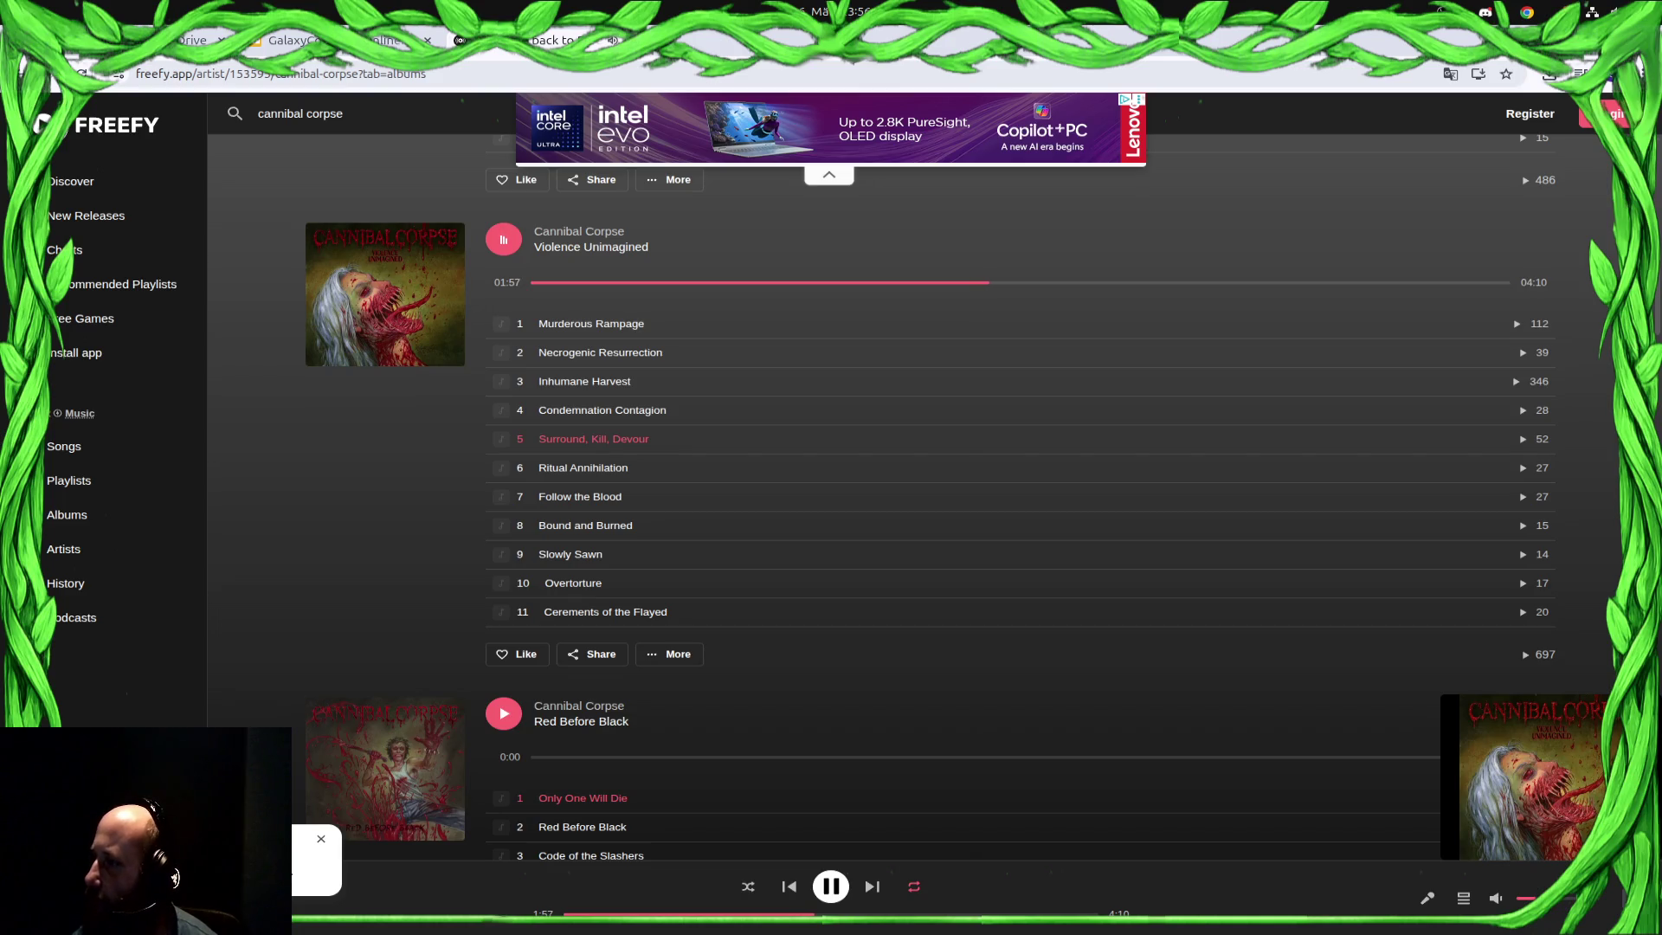
Open a new tab and show the Google apps grid (Drive, Gmail)
key(ctrl+t)
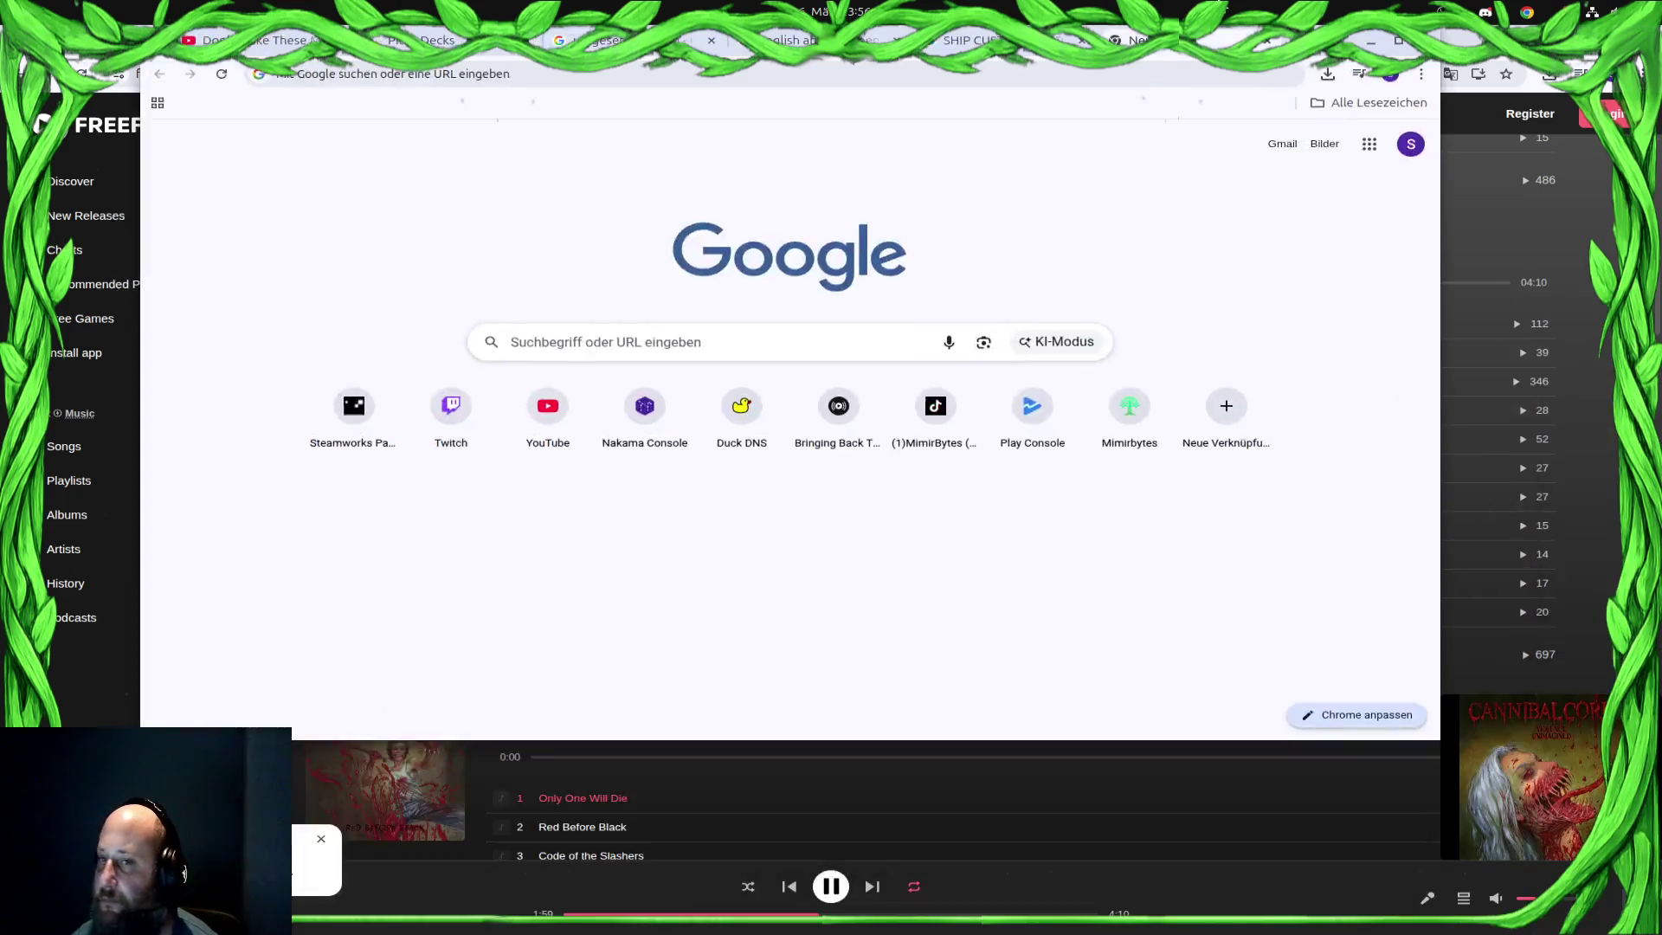
click(1590, 144)
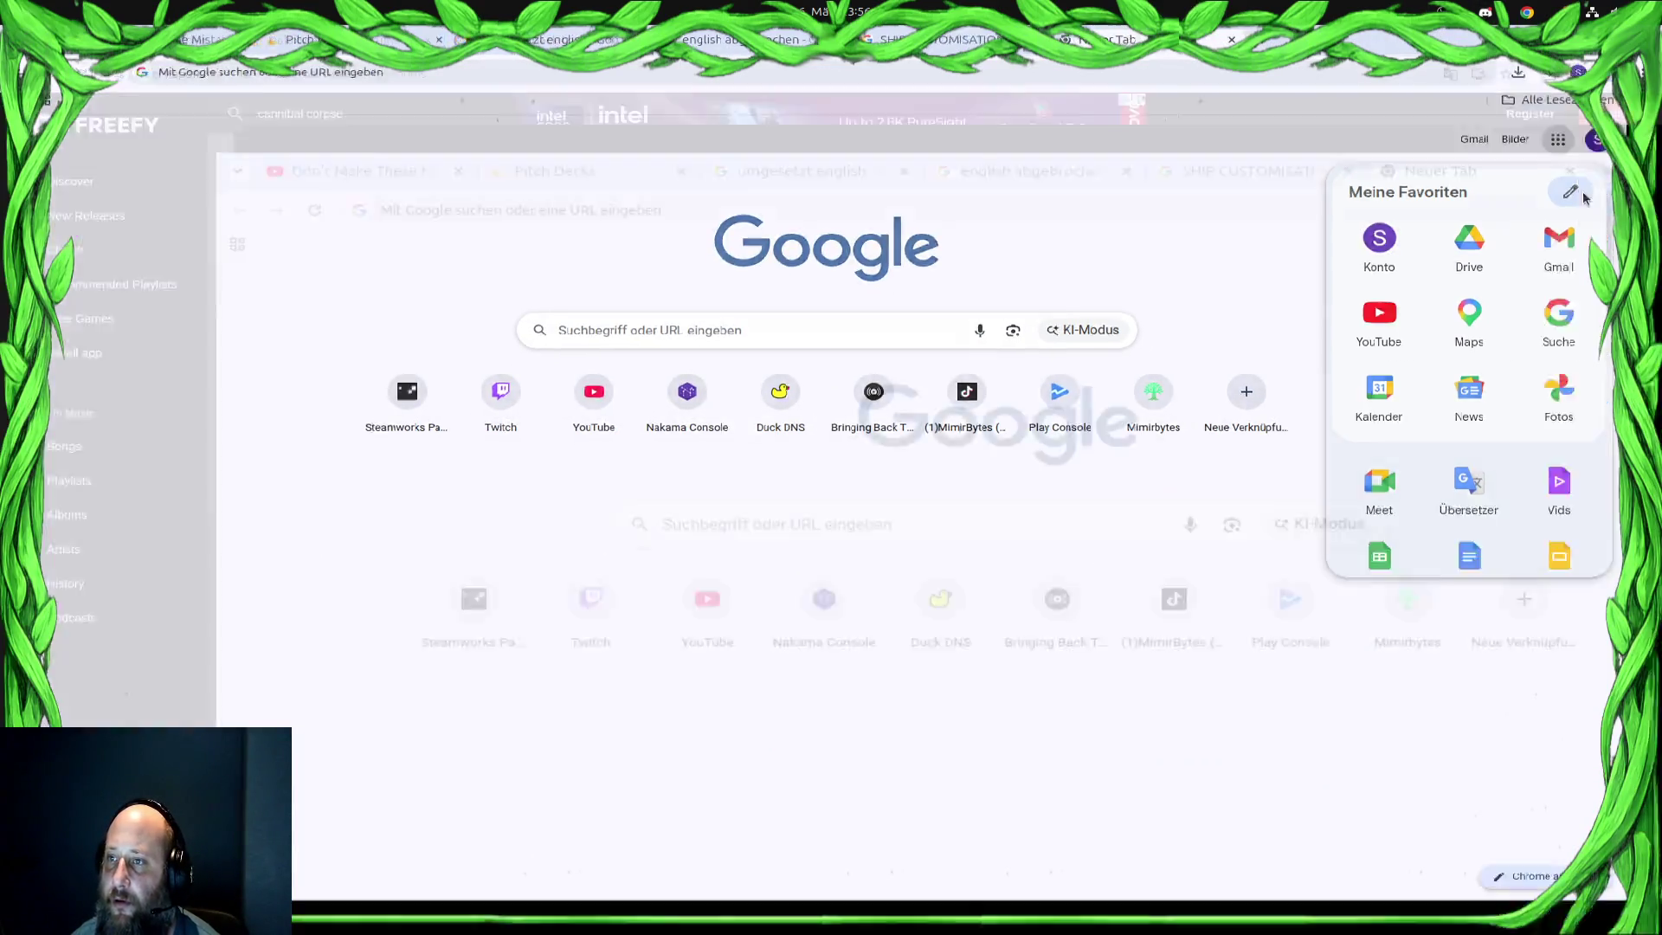